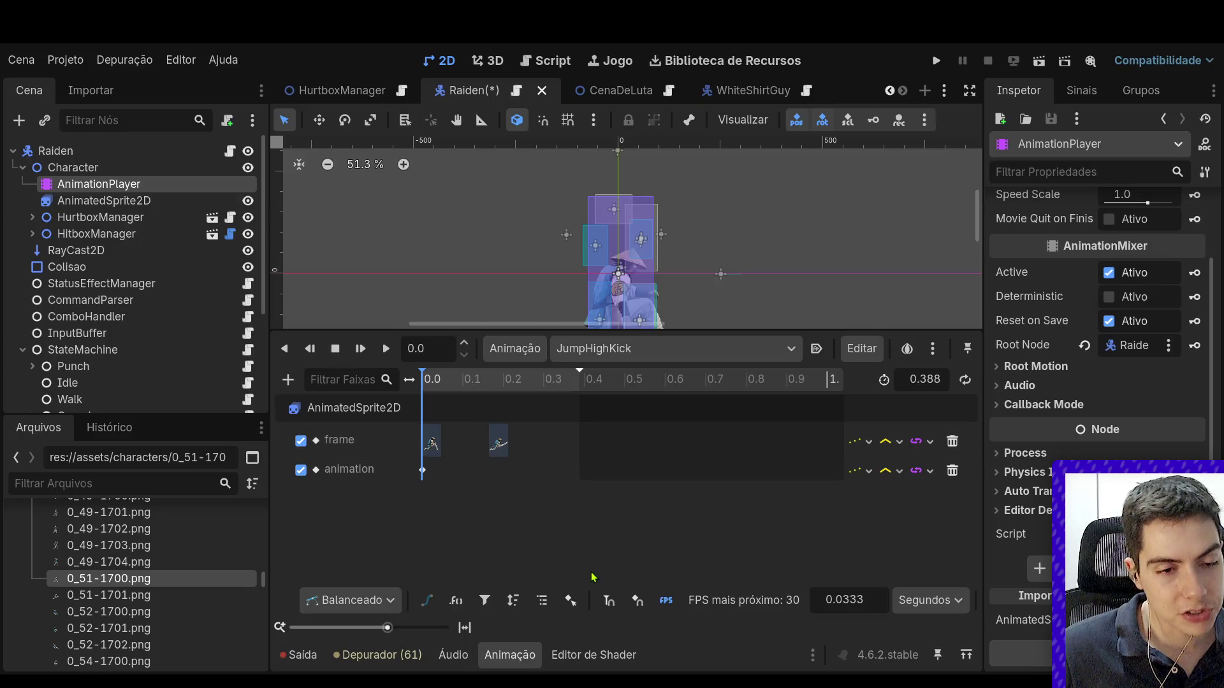
Step: Select the character's AnimatedSprite2D node to show its SpriteFrames animations
click(128, 201)
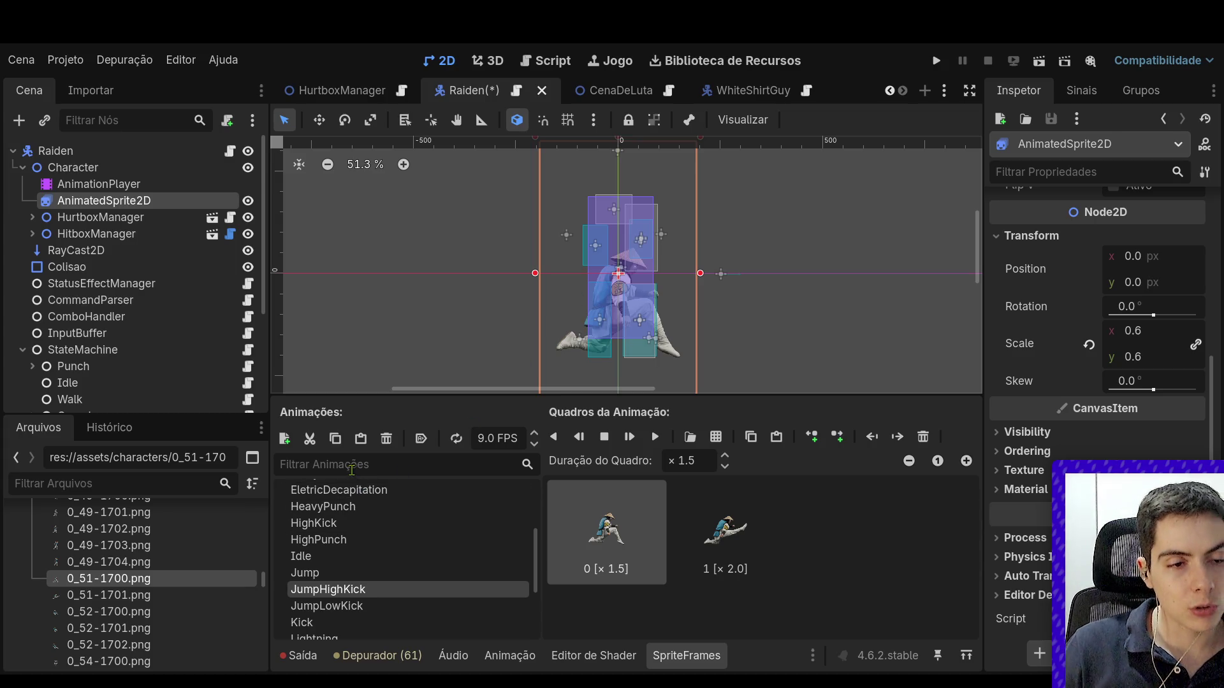
Step: Add a JumpLowPunch animation holding the three 0_54 frames, 0_54-1700 to 0_54-1702
click(285, 438)
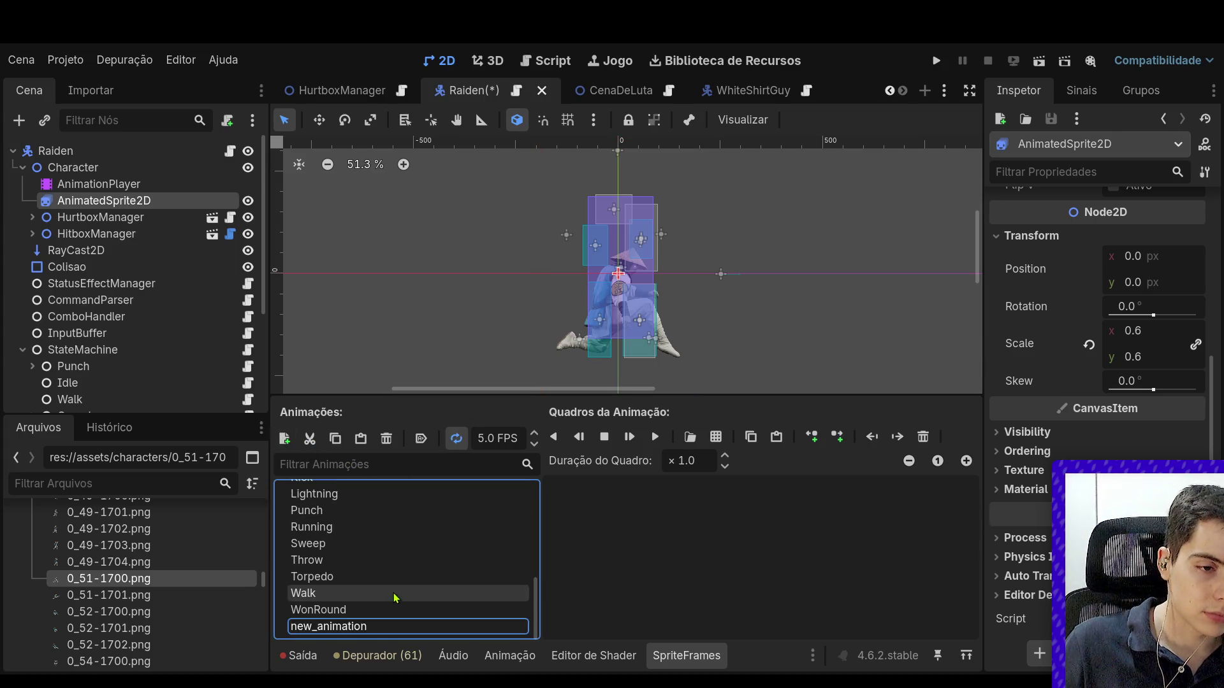
key(Return)
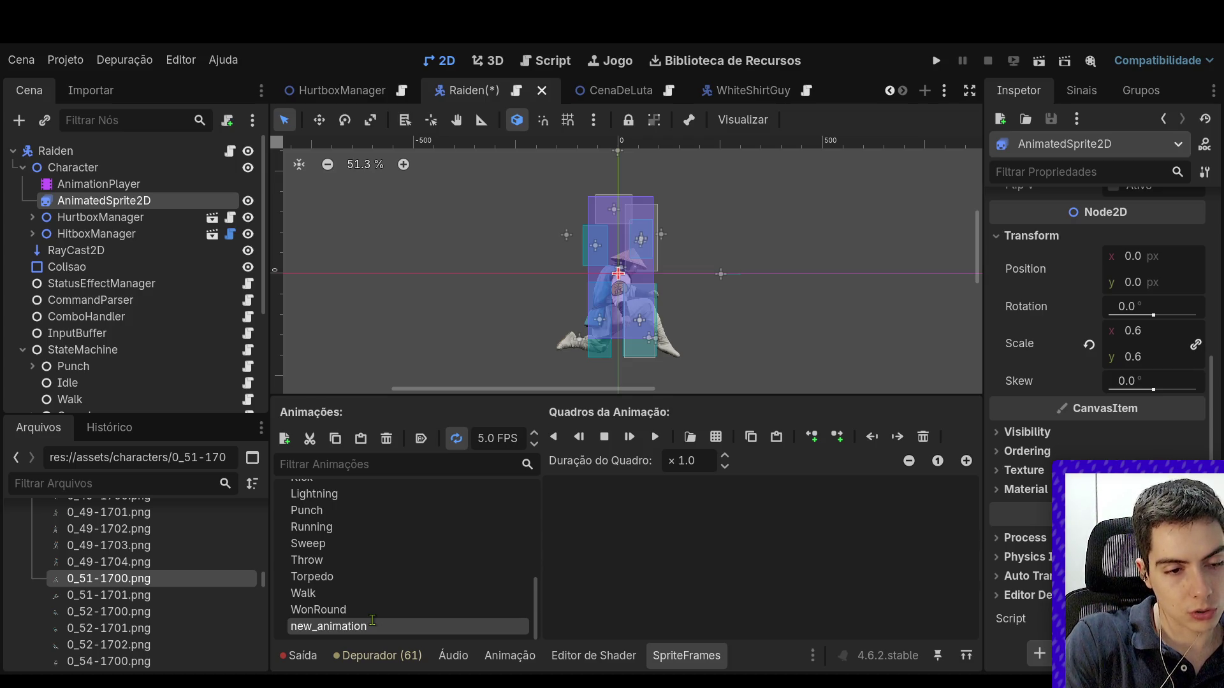
scroll(372, 620, up, 2)
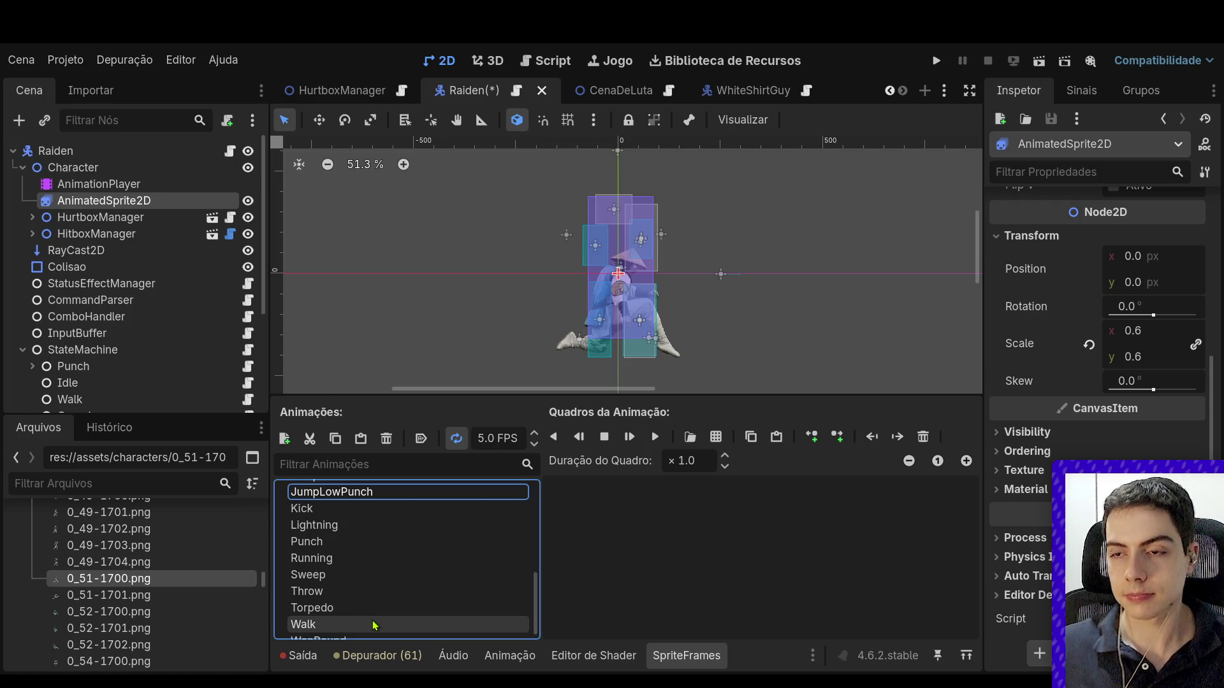
click(187, 652)
scroll(185, 647, down, 1)
click(181, 639)
scroll(180, 639, down, 2)
shift+click(167, 639)
mouse_move(167, 639)
mouse_down()
mouse_move(683, 519)
mouse_move(707, 548)
mouse_up()
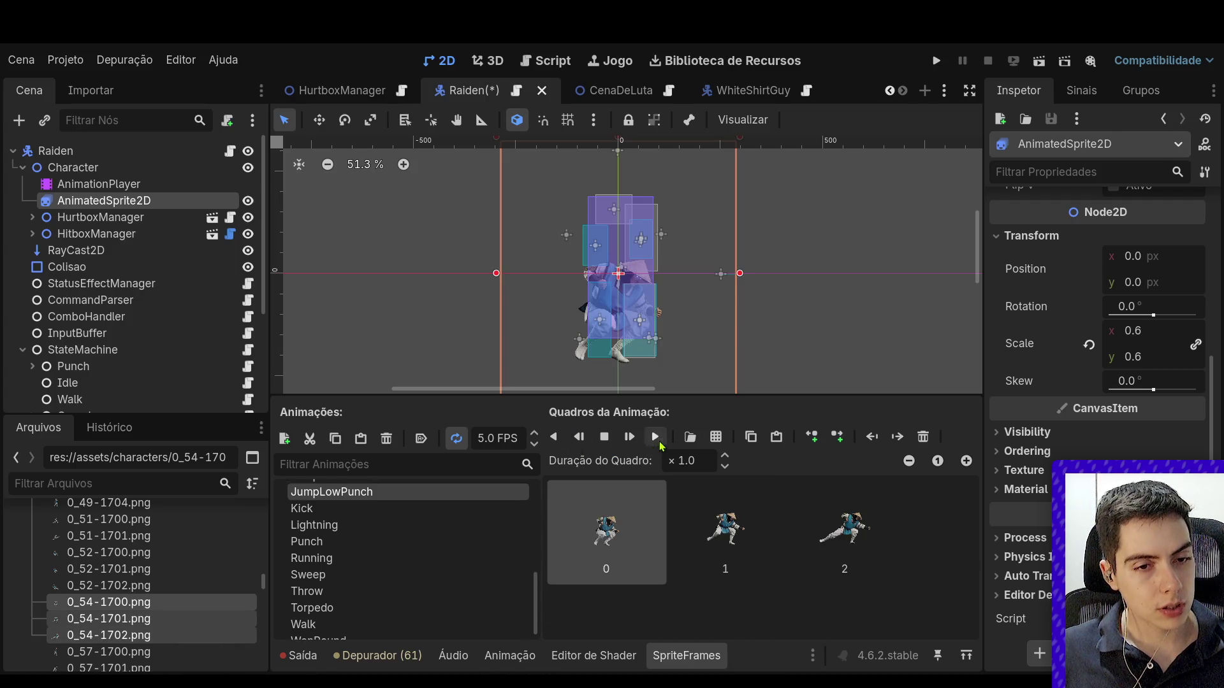
Step: Set the JumpLowPunch animation to 9 FPS and preview it
click(656, 438)
double_click(503, 438)
text(9)
key(Return)
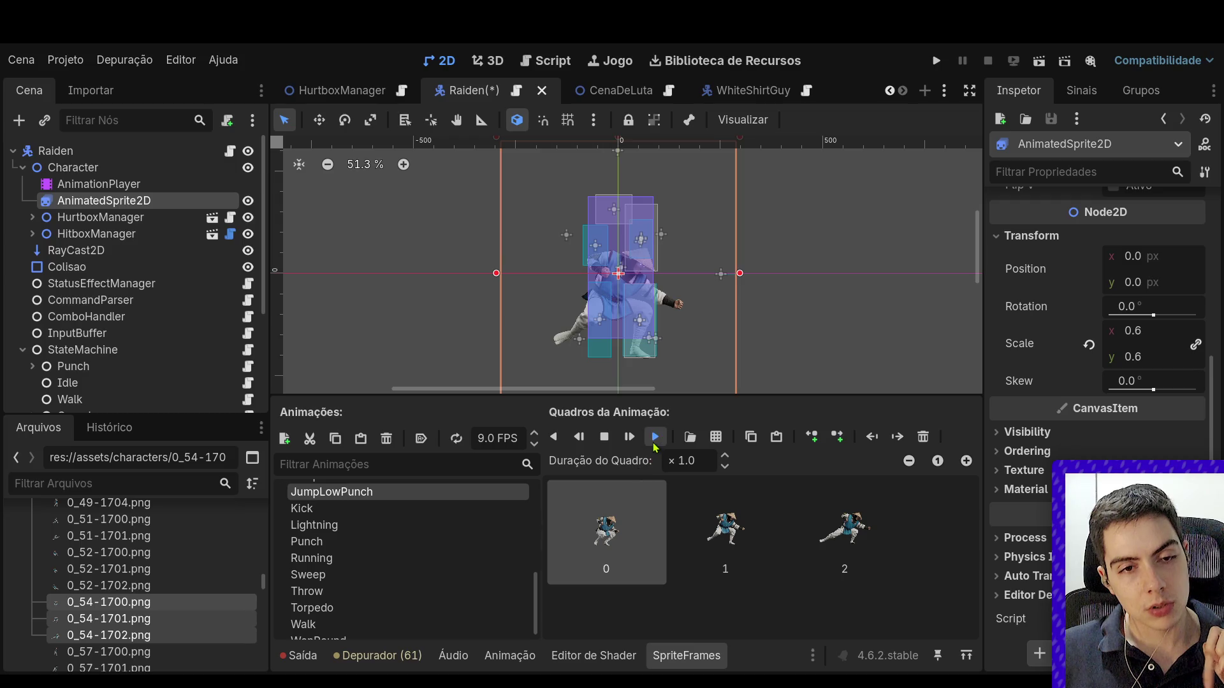
click(655, 445)
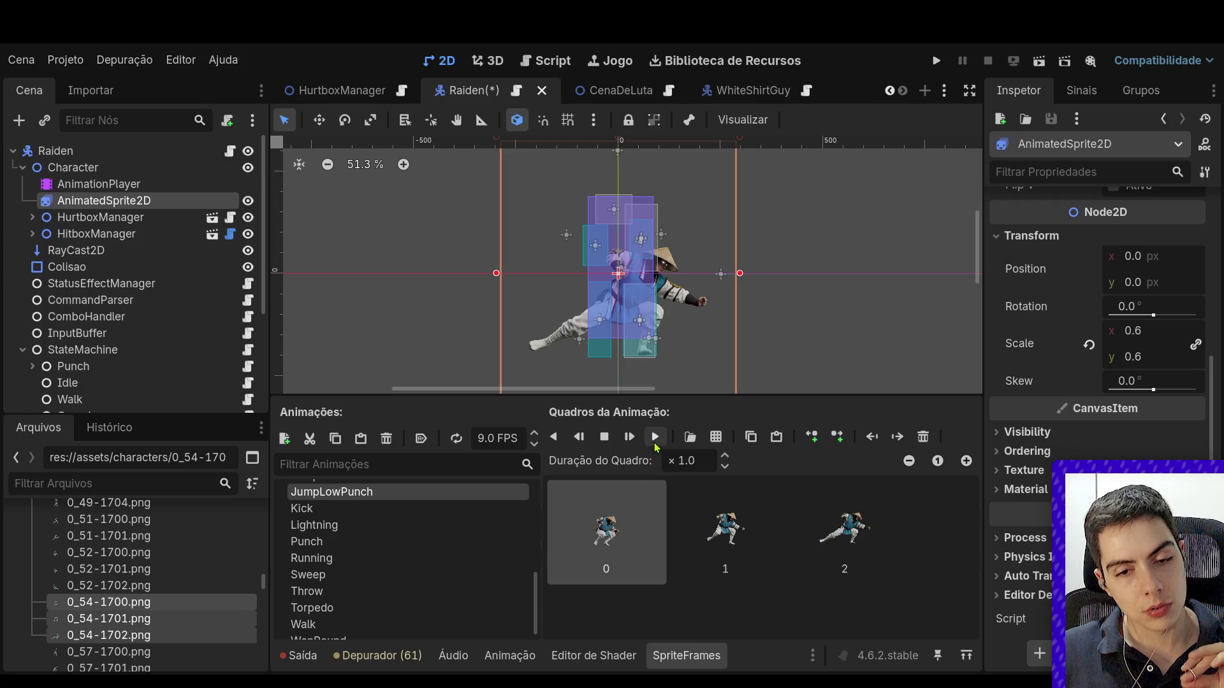
Step: Give the last frame a duration of 1.5 and save the Raiden scene
click(844, 532)
click(725, 457)
click(725, 456)
click(725, 456)
click(724, 456)
click(727, 457)
key(ctrl+s)
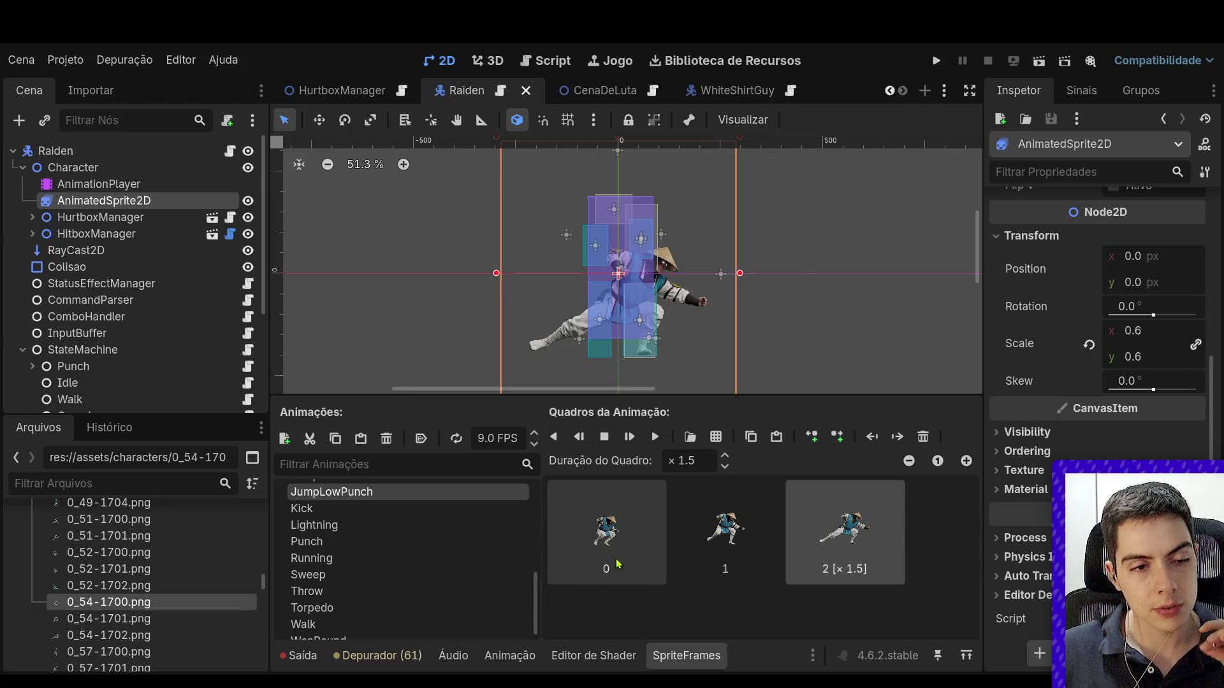
scroll(509, 567, up, 2)
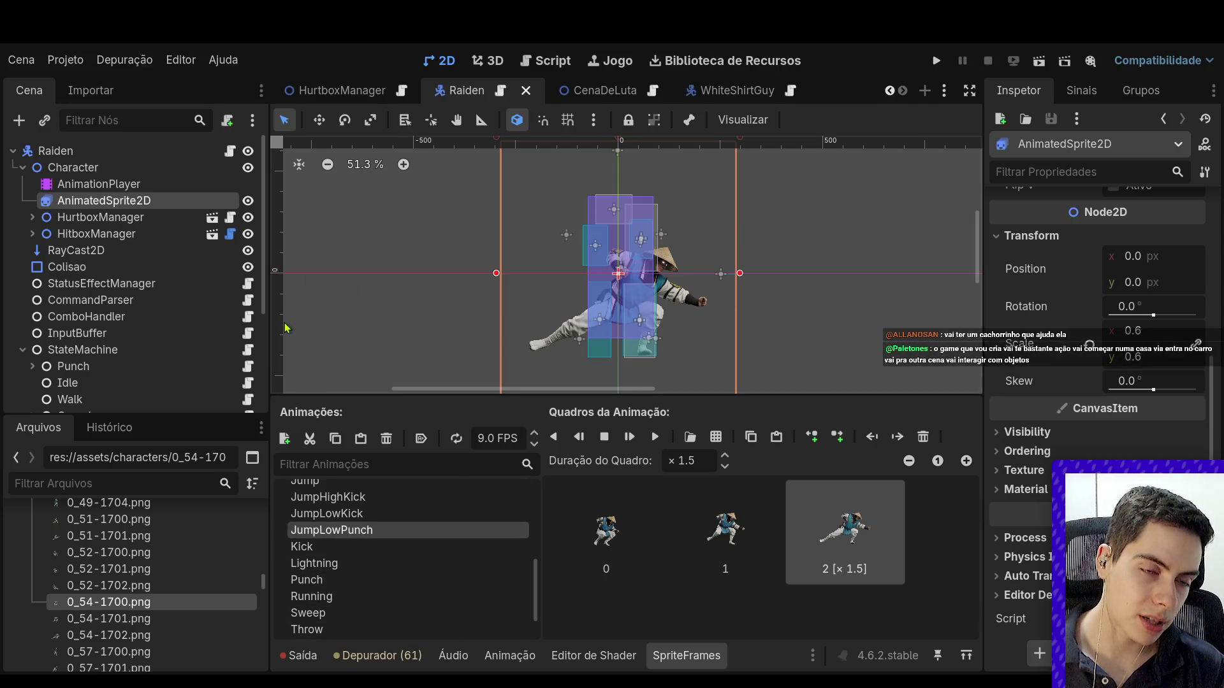
Step: Rename the JumpKick state node to JumpLowKick
scroll(153, 339, down, 3)
scroll(153, 338, down, 2)
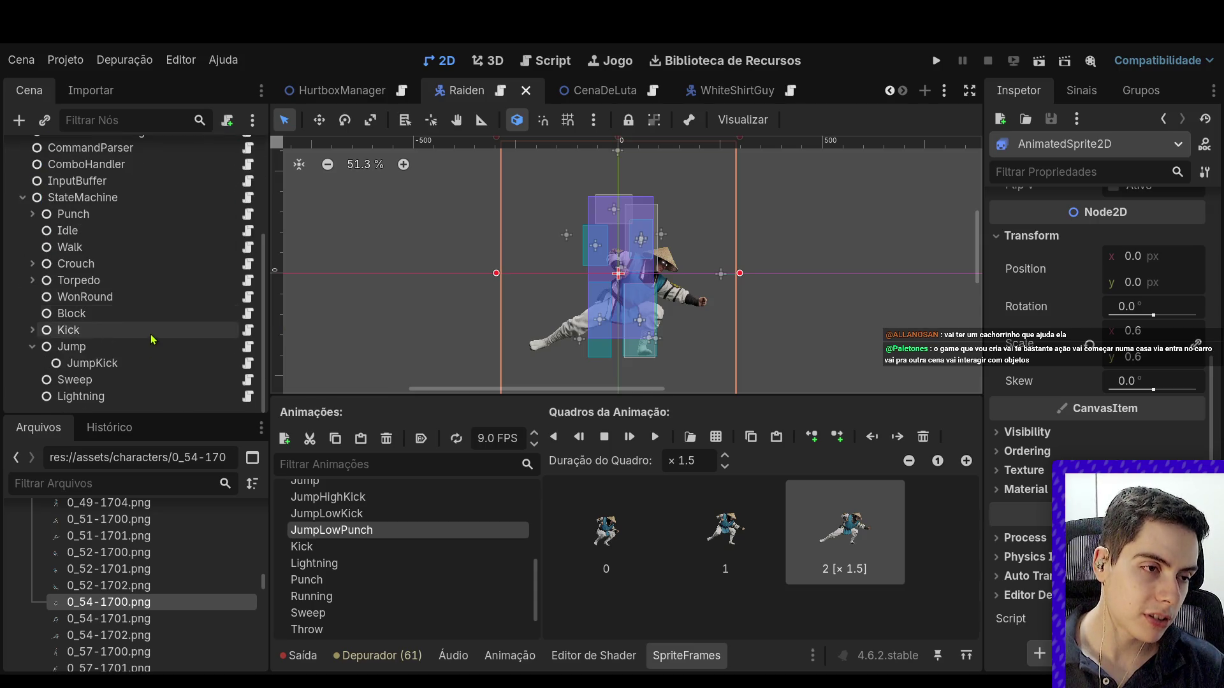
click(159, 362)
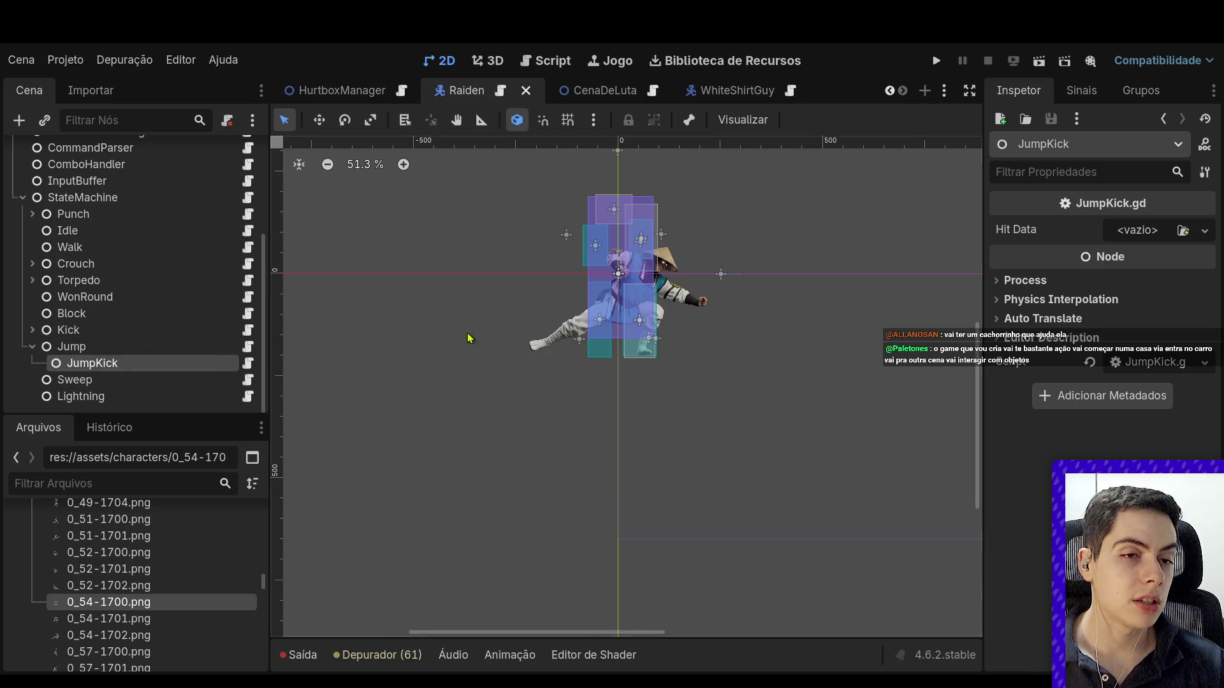
scroll(470, 339, down, 5)
scroll(505, 350, up, 4)
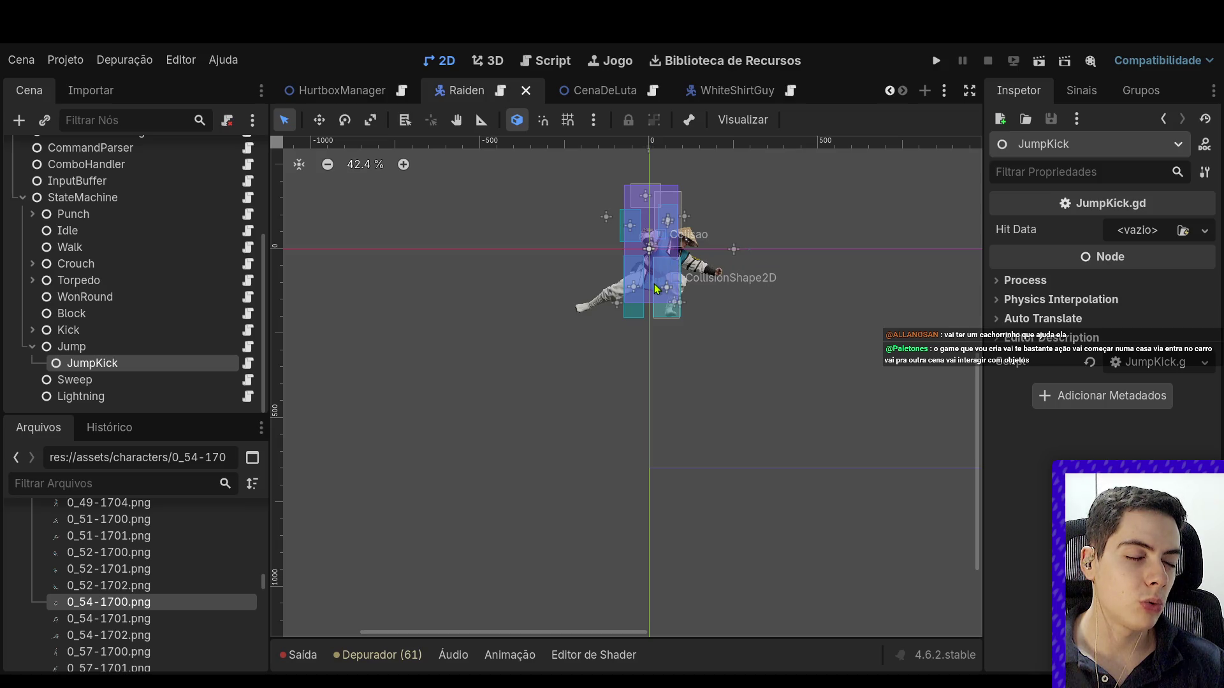
click(112, 364)
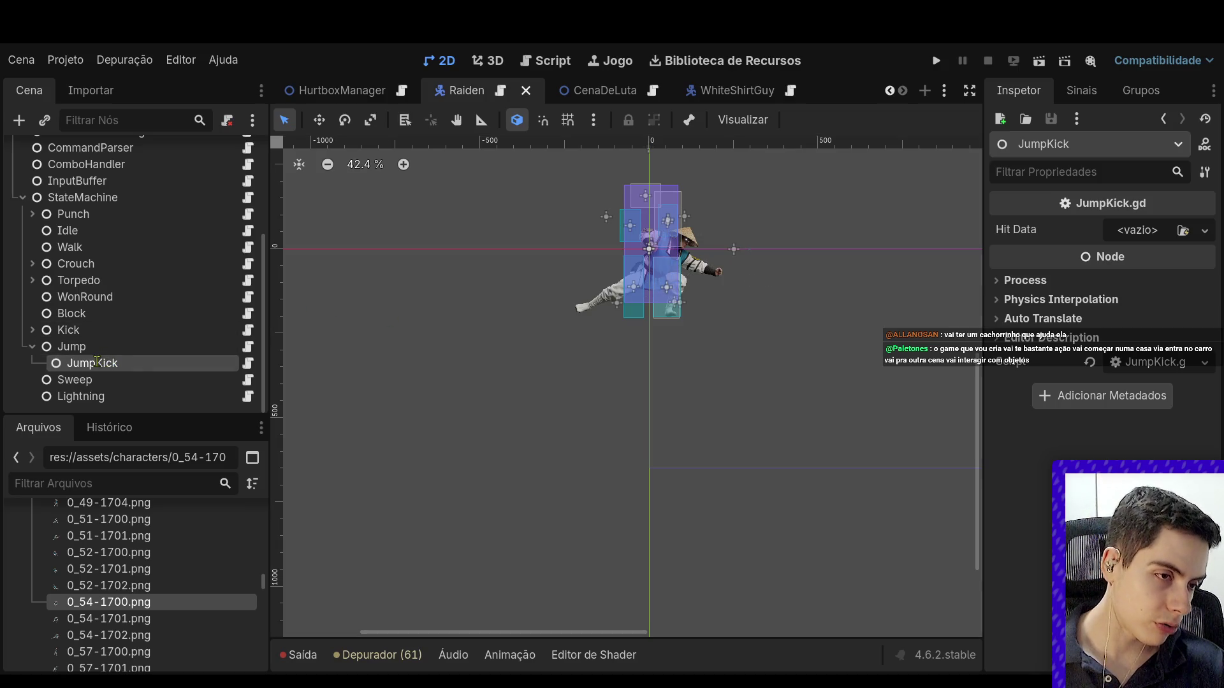
text(Low)
key(Return)
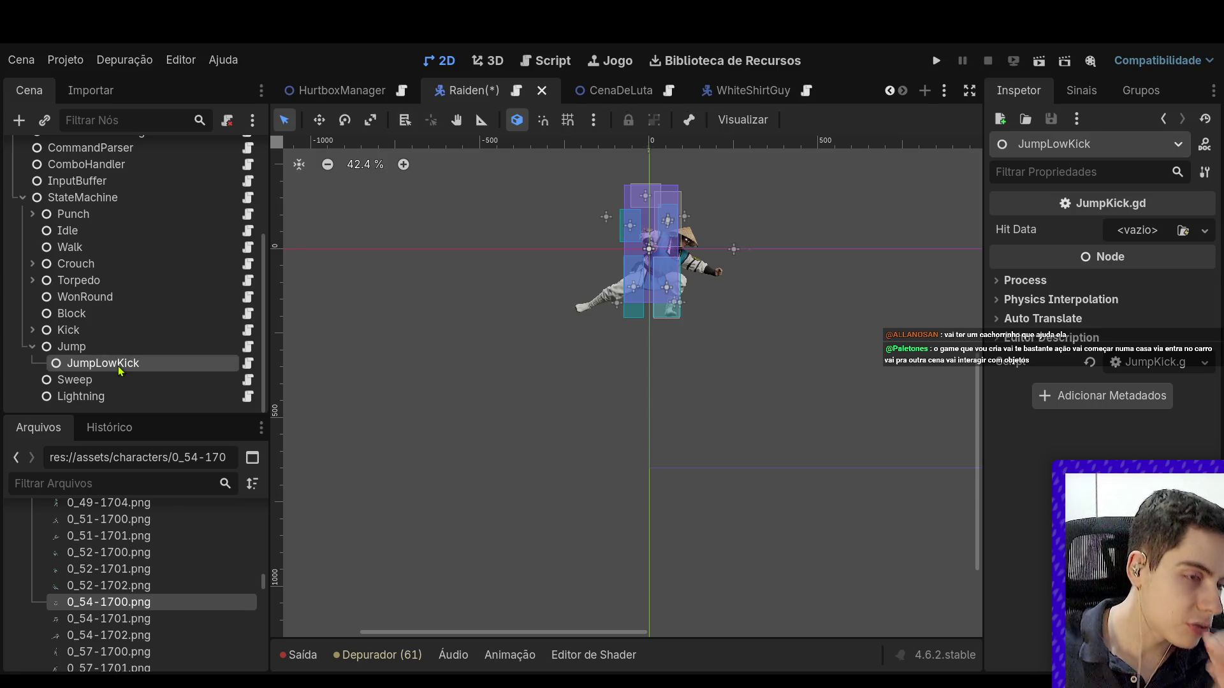
Step: Paste two State nodes under Jump, named JumpHighKick and JumpLowPunch
click(133, 349)
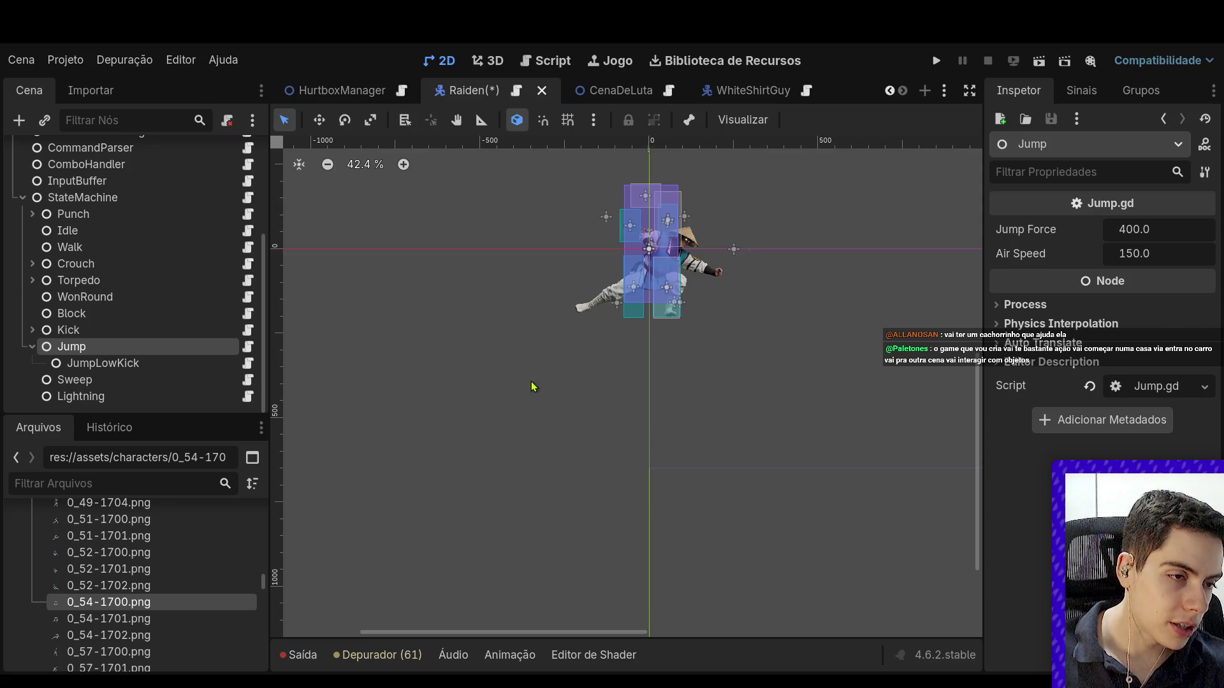
key(ctrl+v)
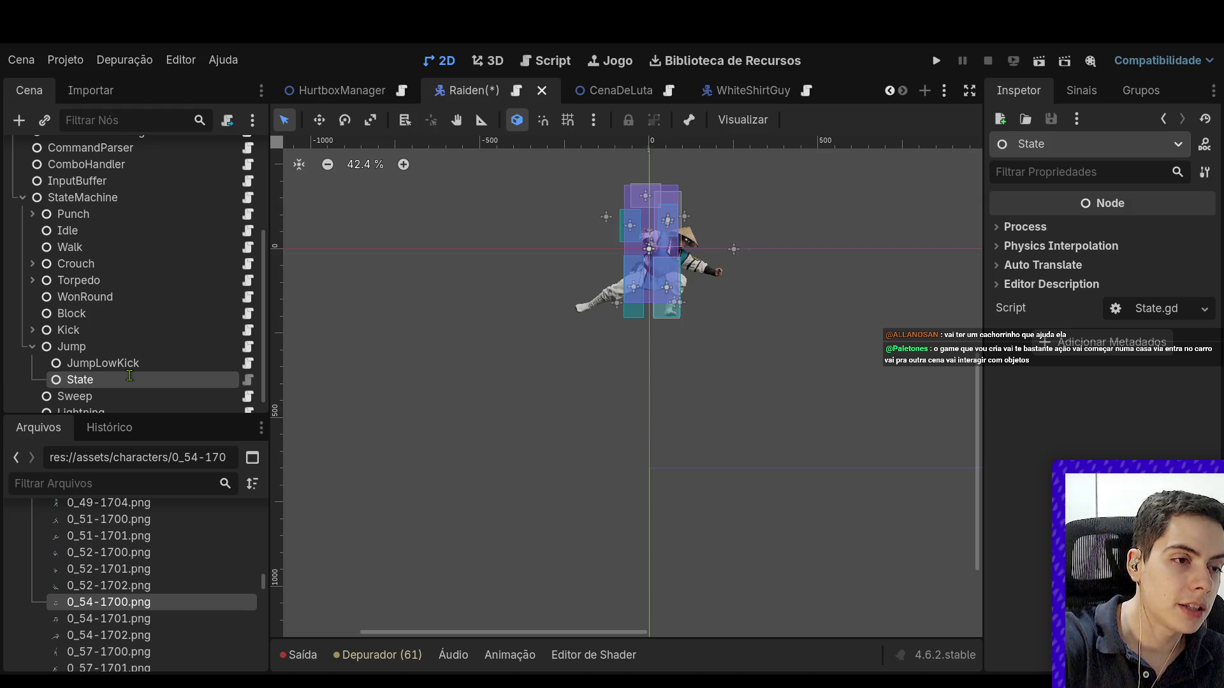
text(JumpHighKick)
key(Return)
click(73, 347)
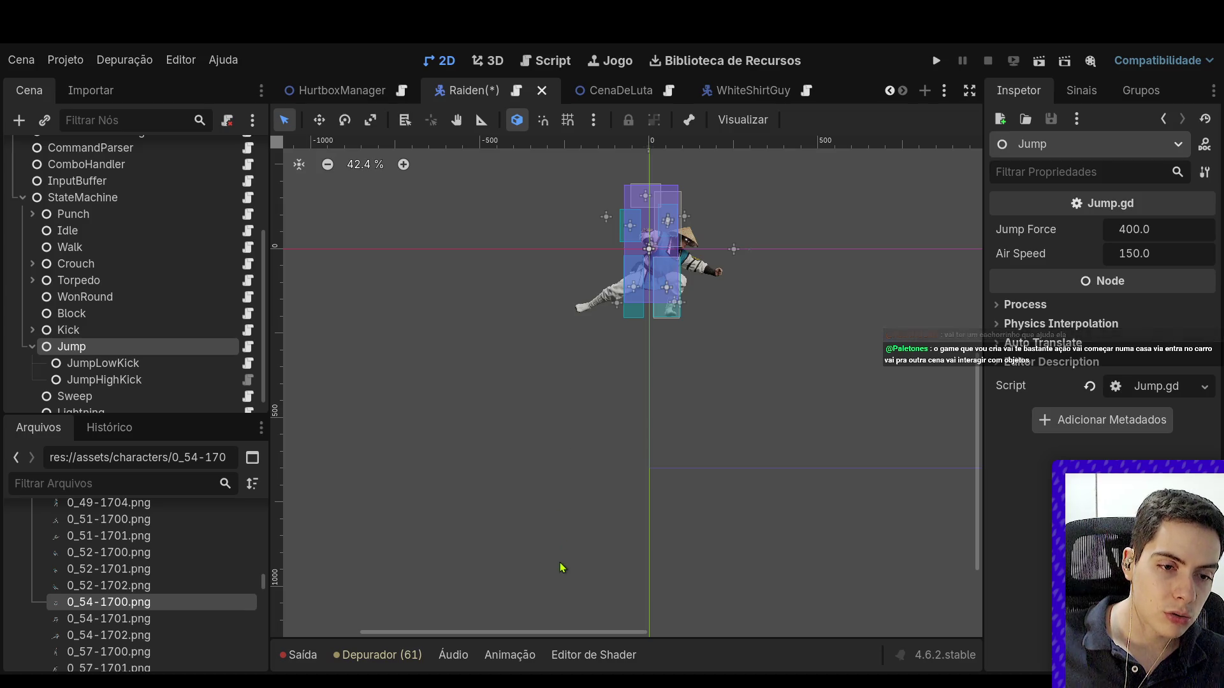
key(ctrl+v)
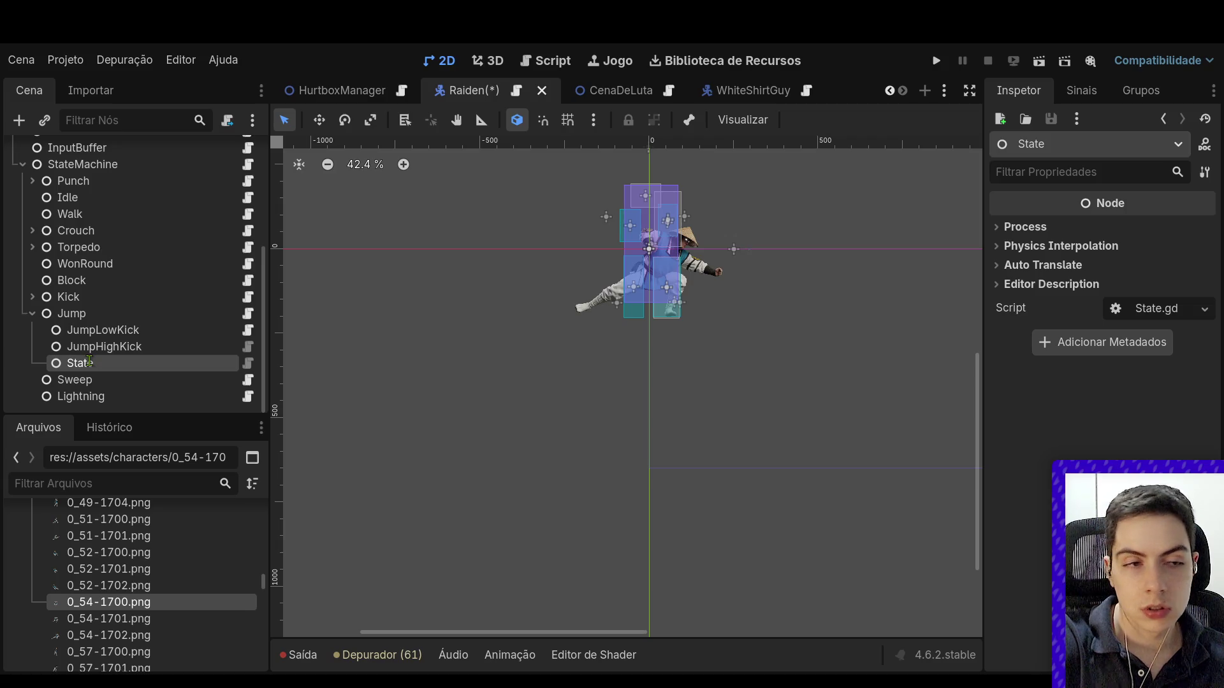
text(JumpLowPunch)
key(Return)
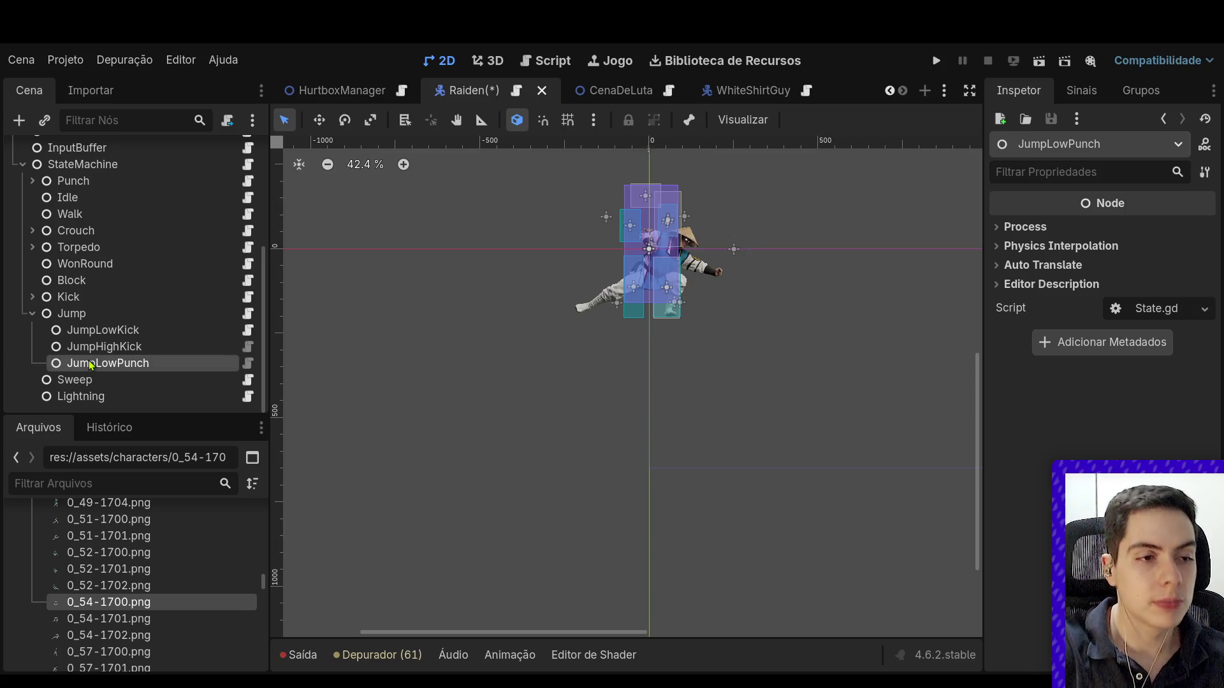
Step: Attach a new script to the JumpHighKick node
click(167, 352)
click(167, 352)
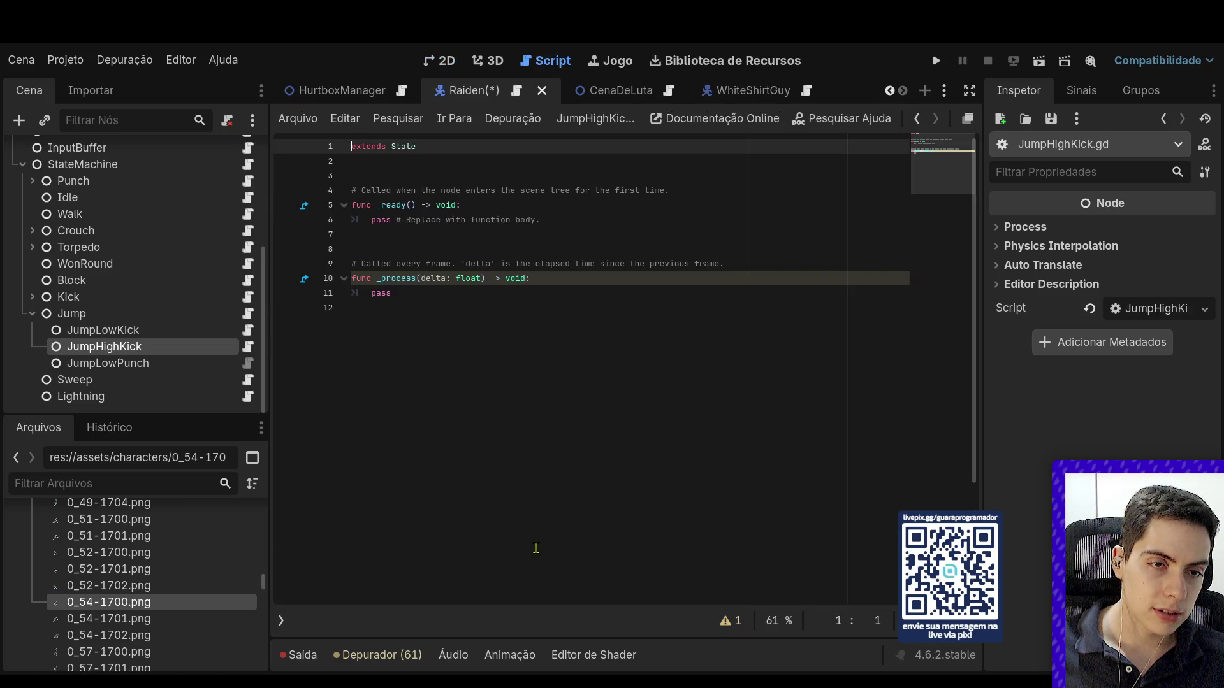
click(537, 542)
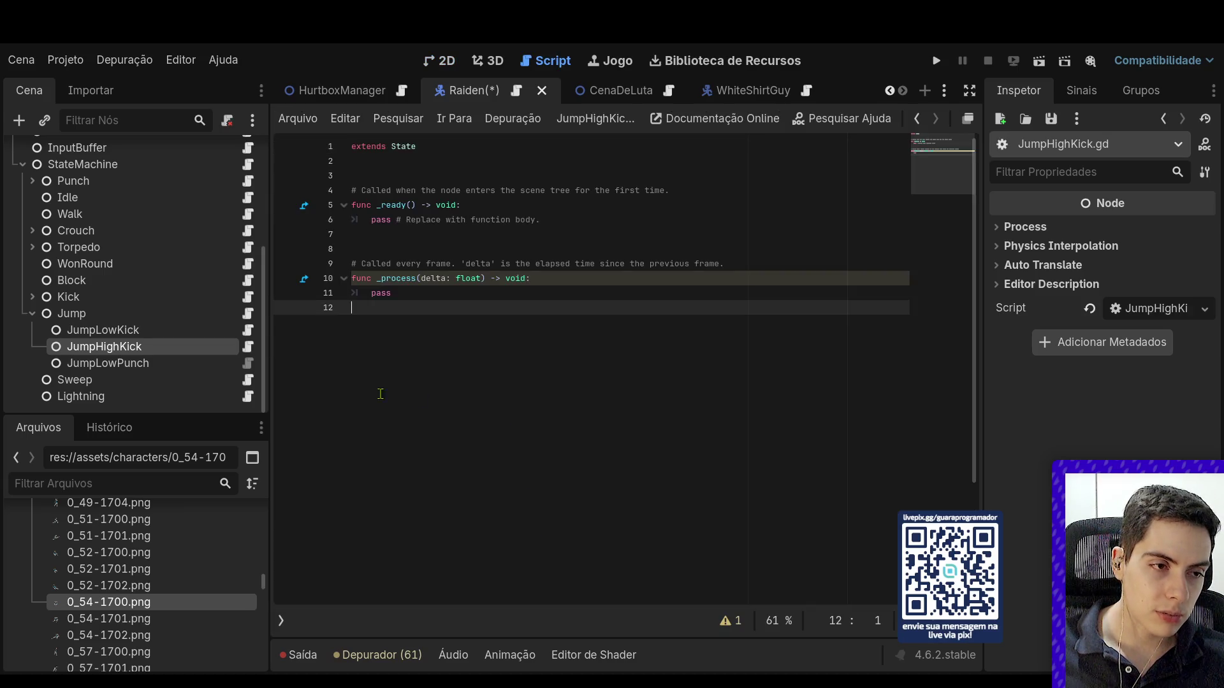
Step: Replace JumpHighKick.gd's template with the JumpLowKick script's code and save
click(248, 330)
mouse_move(510, 279)
mouse_down()
mouse_move(383, 263)
mouse_move(302, 179)
mouse_up()
key(ctrl+c)
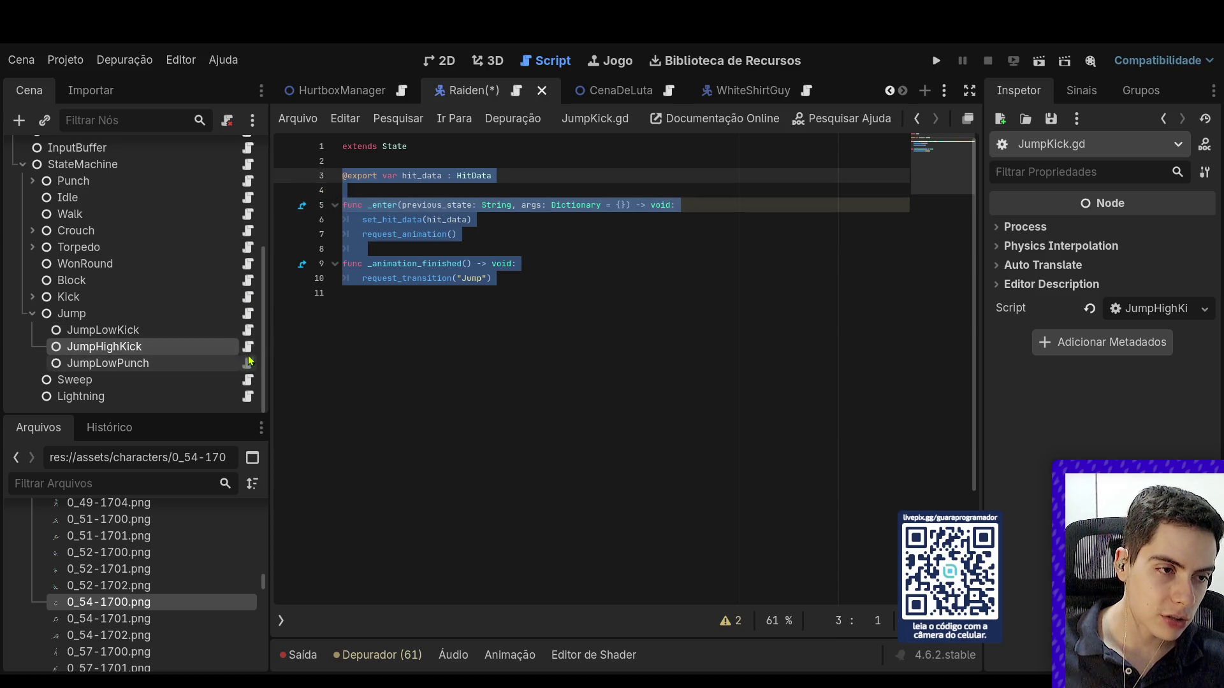
click(249, 347)
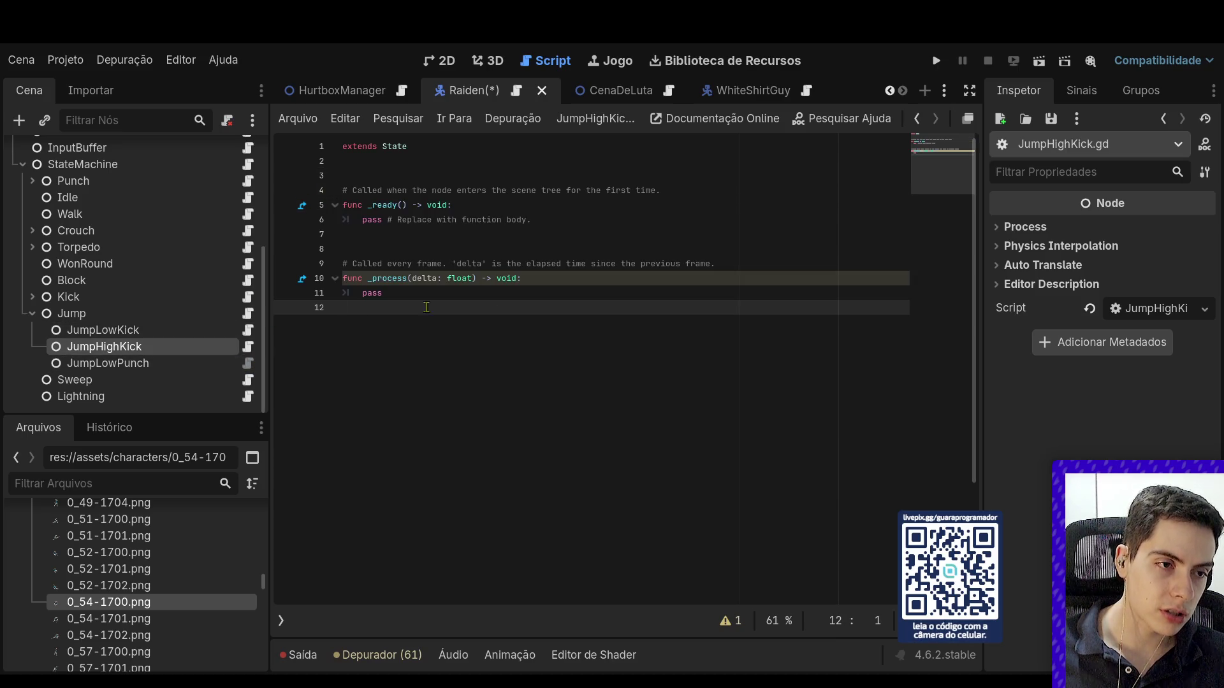
drag(427, 307, 325, 179)
key(ctrl+v)
key(ctrl+s)
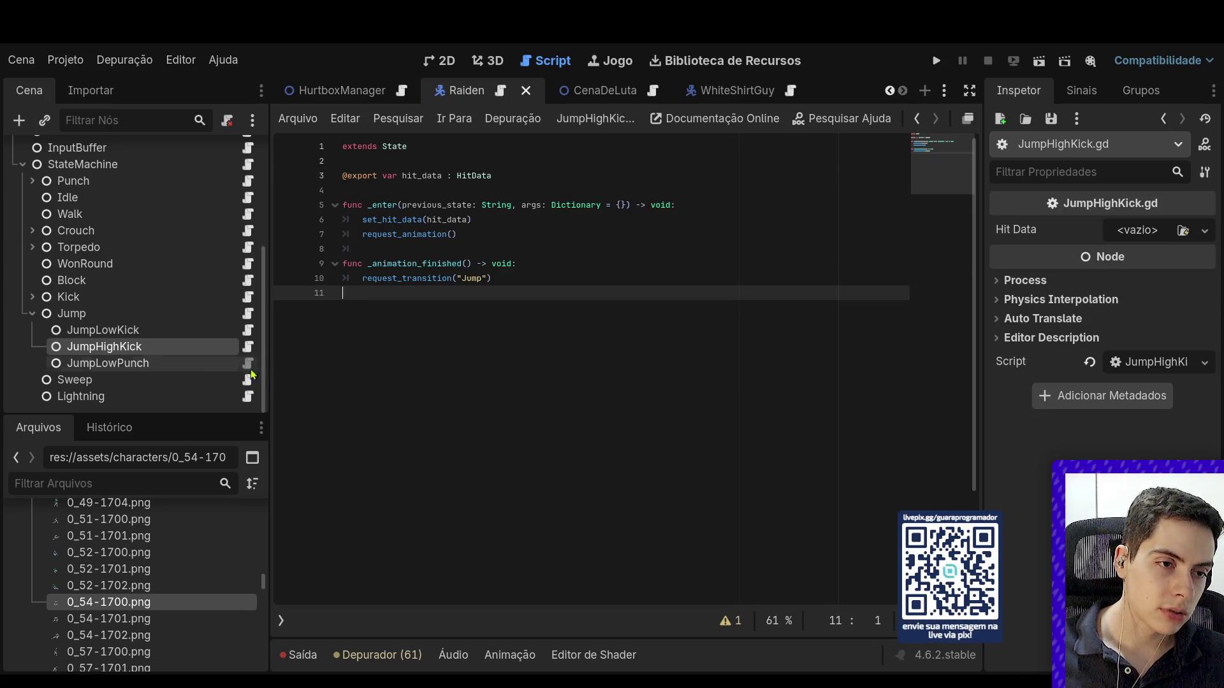
Step: Open the JumpLowPunch node's JumpLowPunch.gd script for editing
click(216, 366)
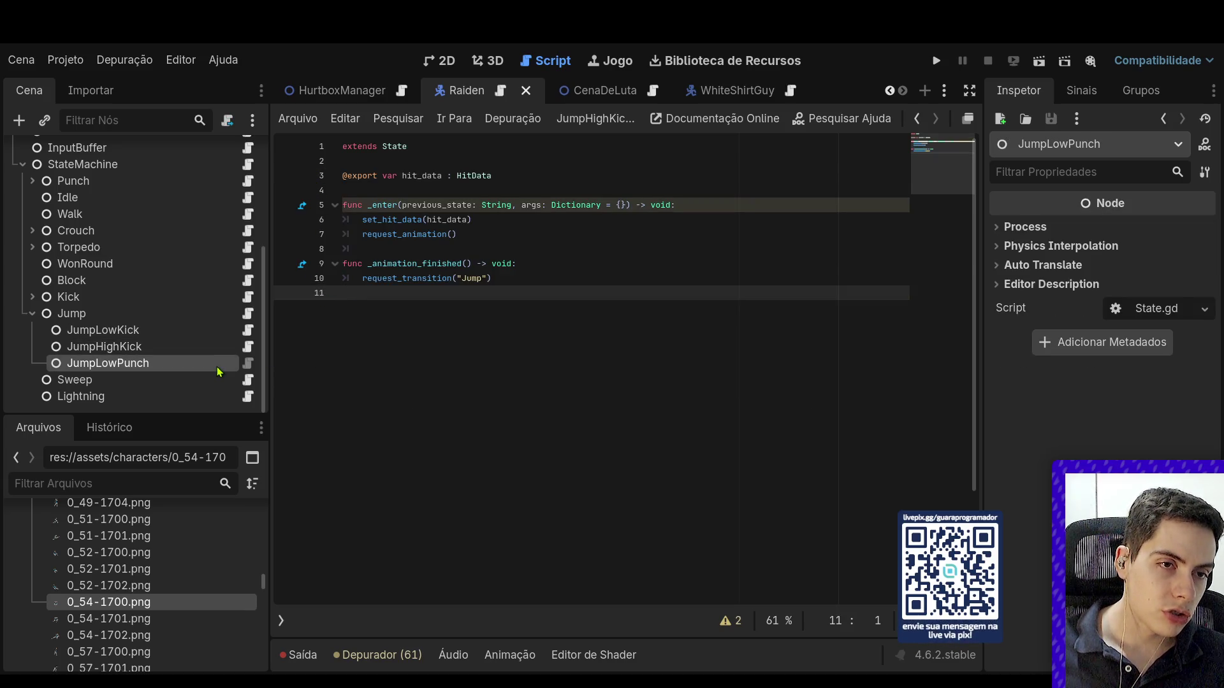
click(247, 365)
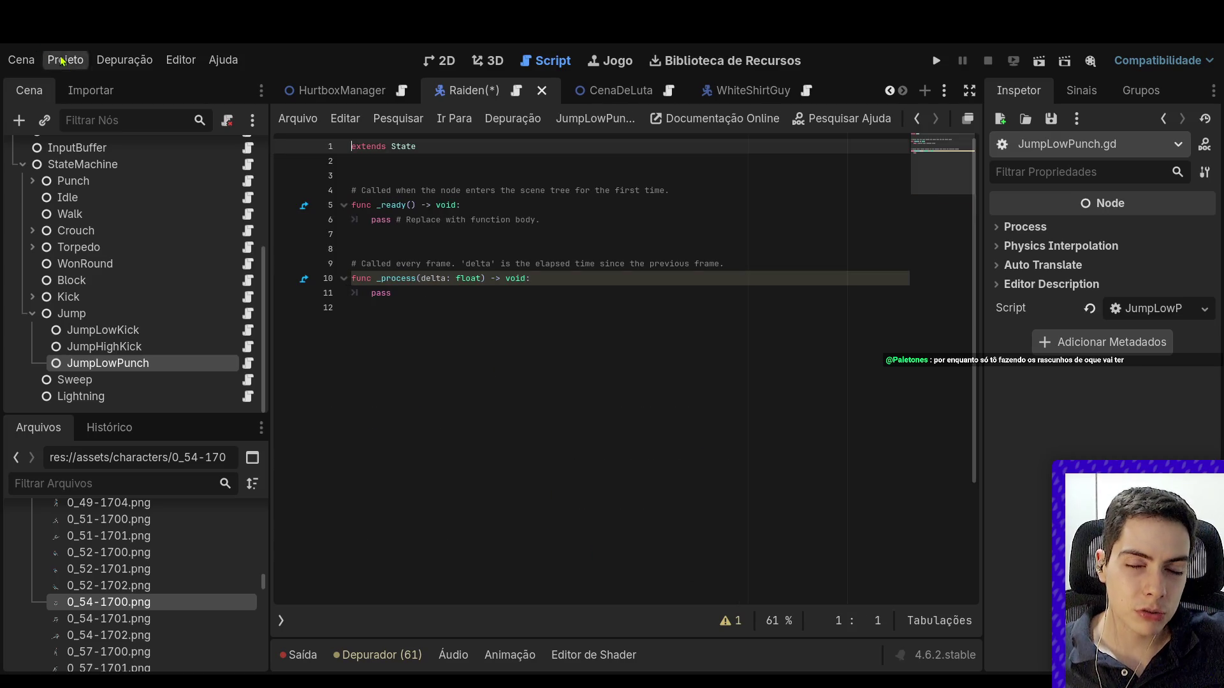
click(700, 290)
Step: Save, set Display > Window Stretch Mode to canvas_items, and close Project Settings
key(ctrl+s)
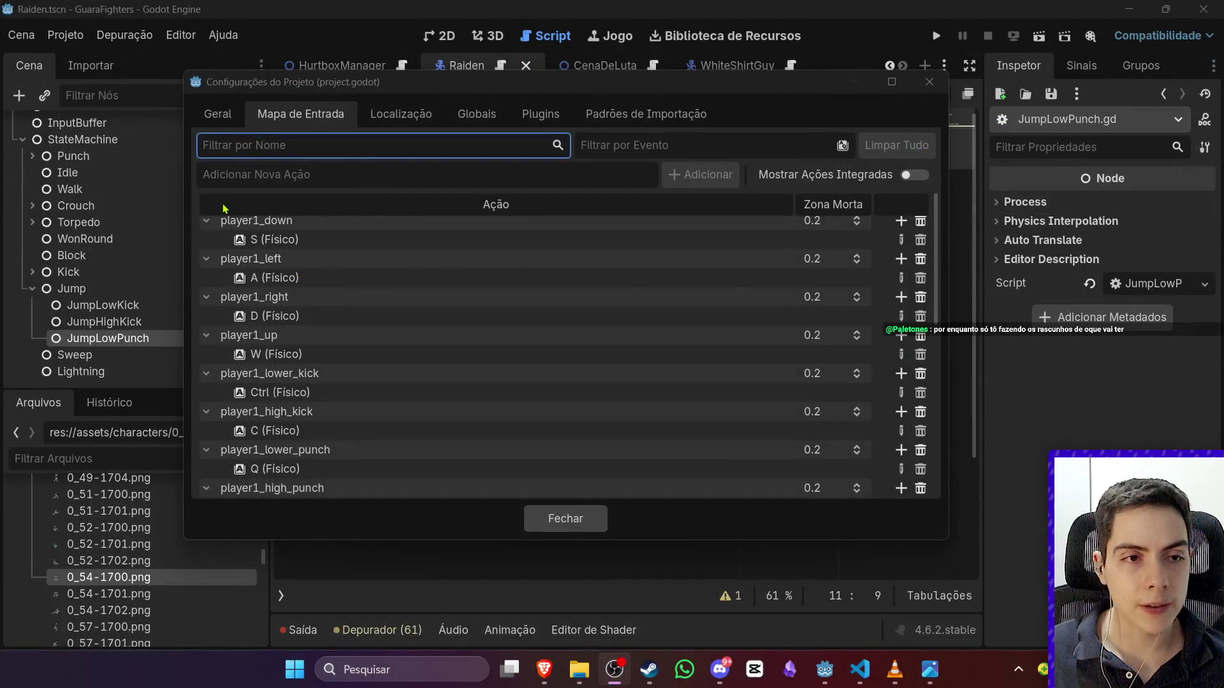
click(217, 113)
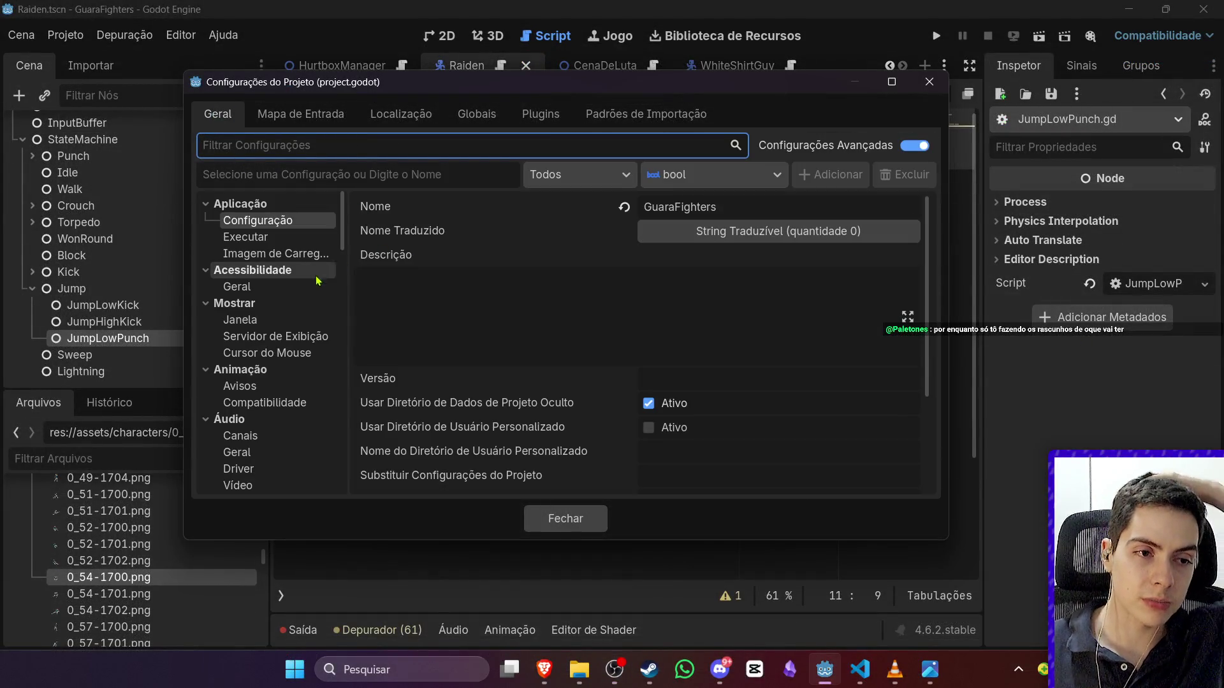
click(304, 324)
scroll(716, 345, down, 3)
scroll(716, 345, down, 6)
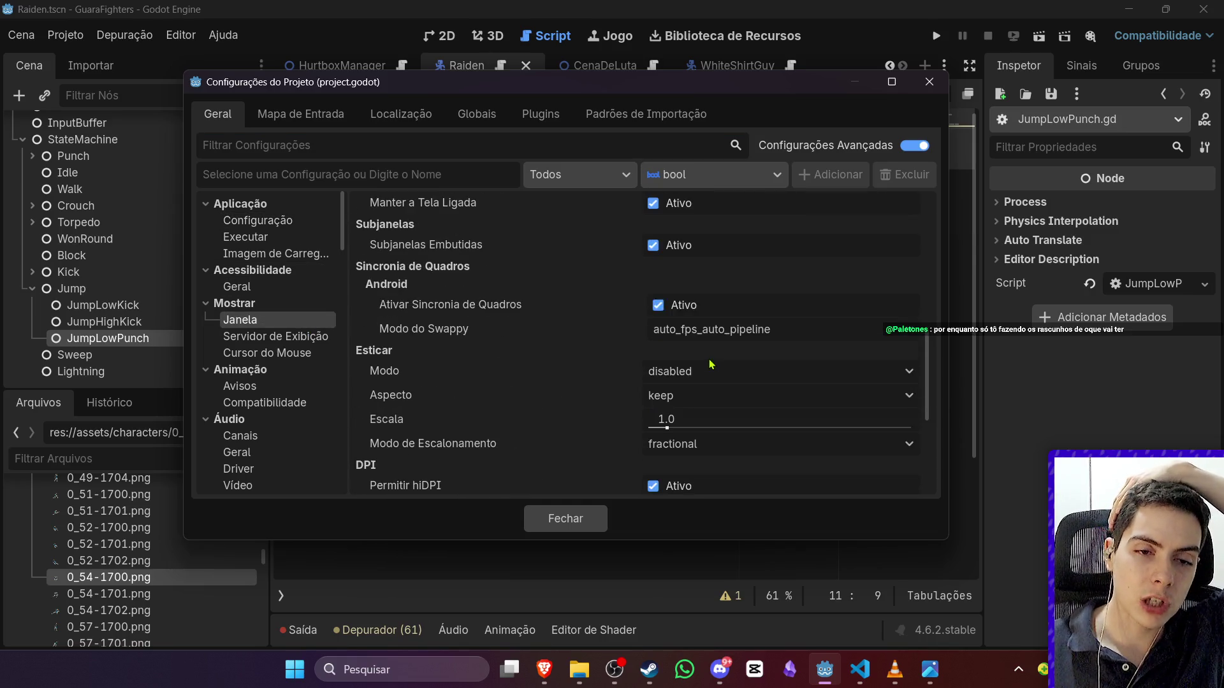
click(698, 306)
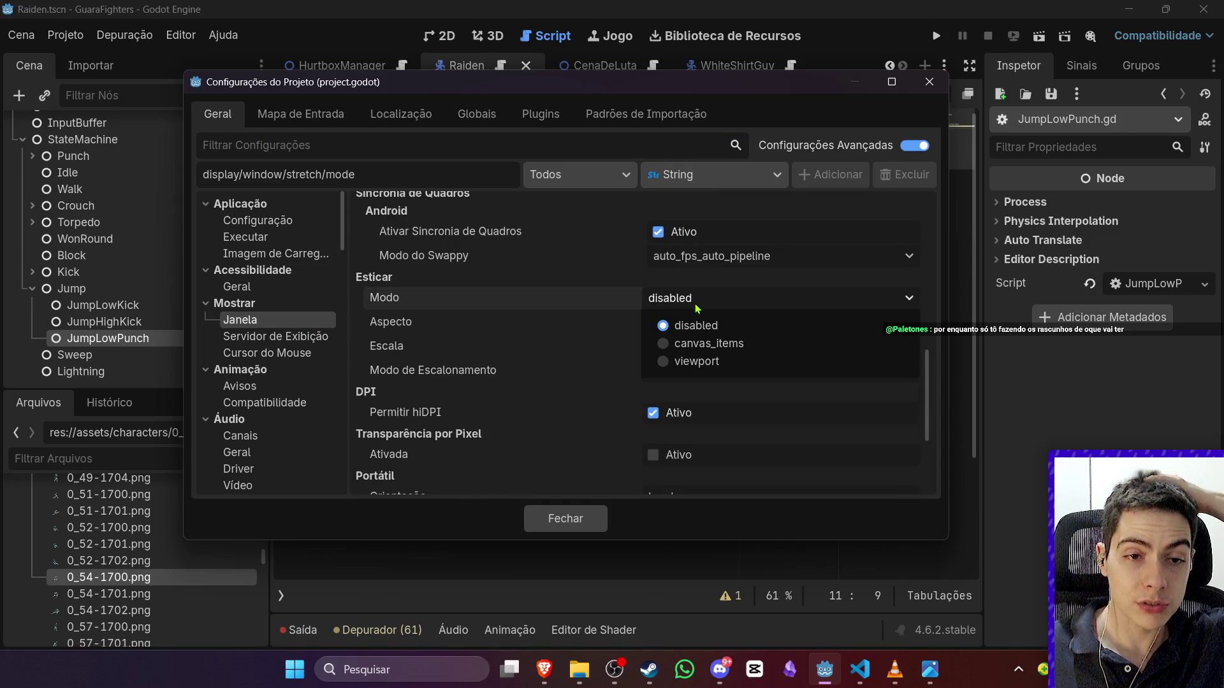
click(725, 343)
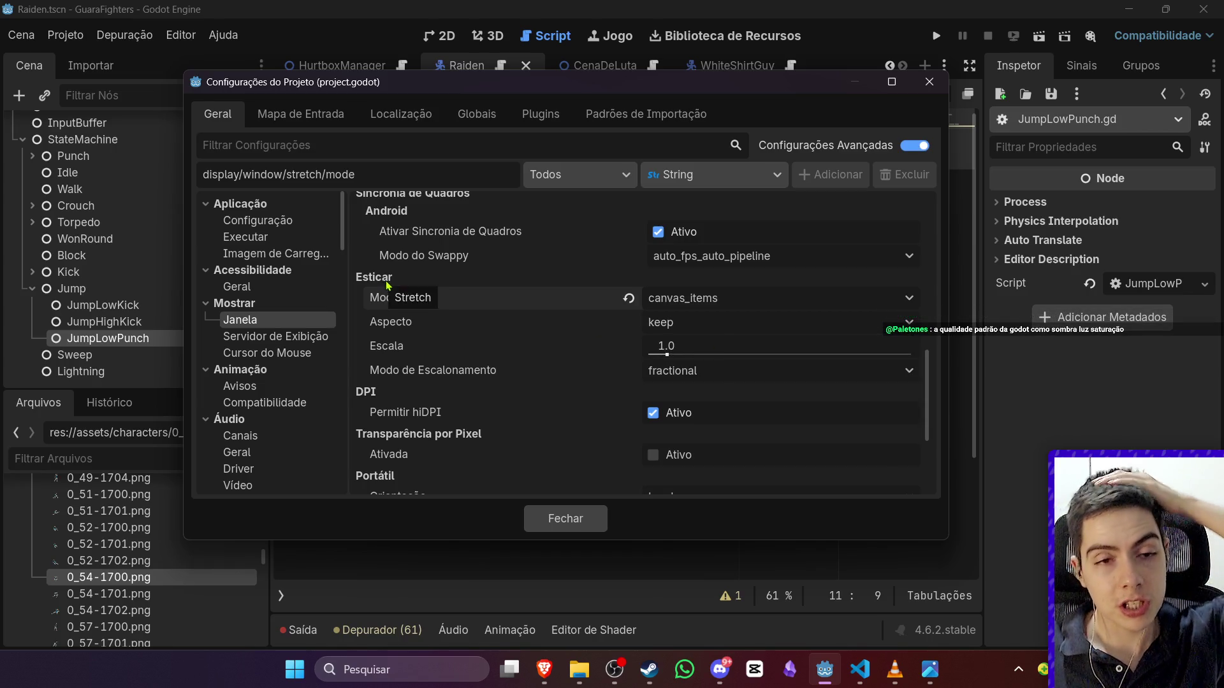
click(687, 306)
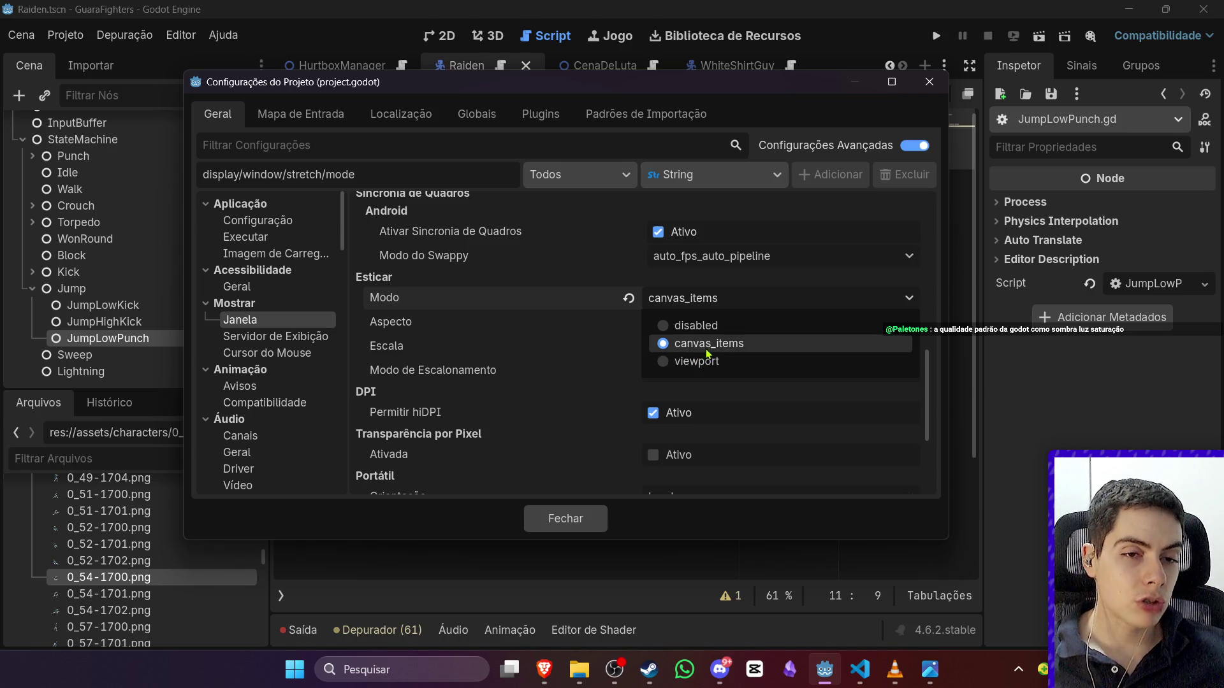
click(407, 310)
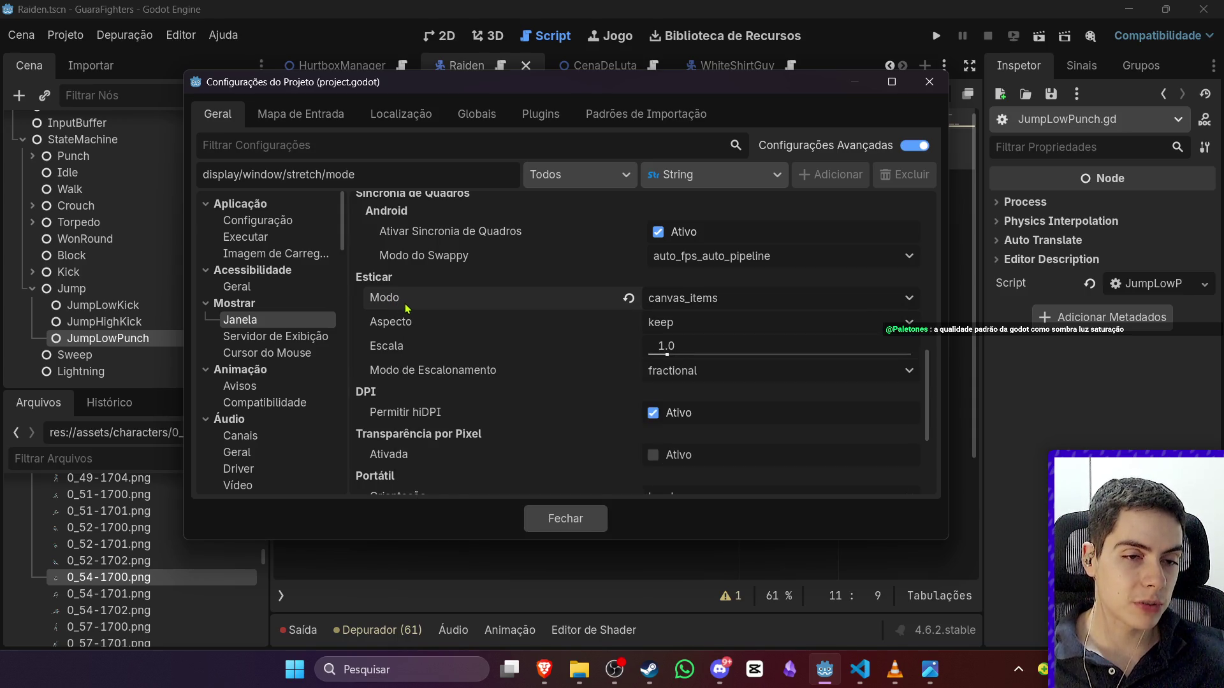
mouse_move(391, 305)
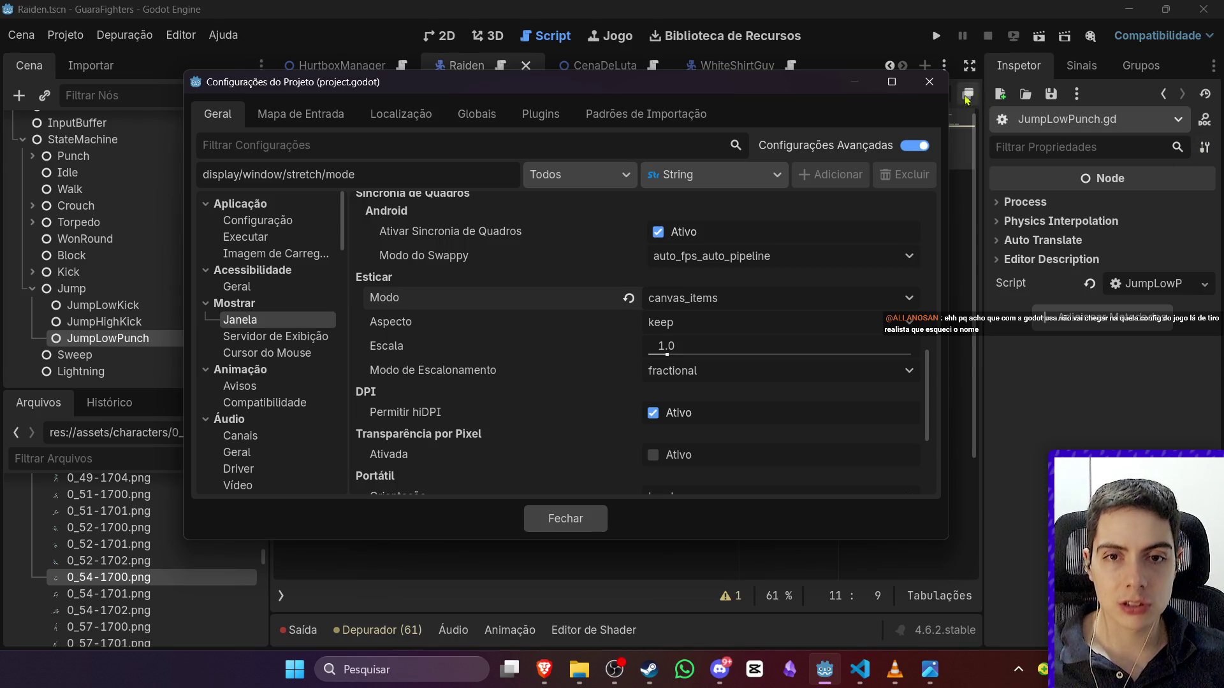
click(930, 84)
scroll(196, 171, up, 3)
Step: Open the CenaDeLuta scene and add a WorldEnvironment child to its root
click(441, 37)
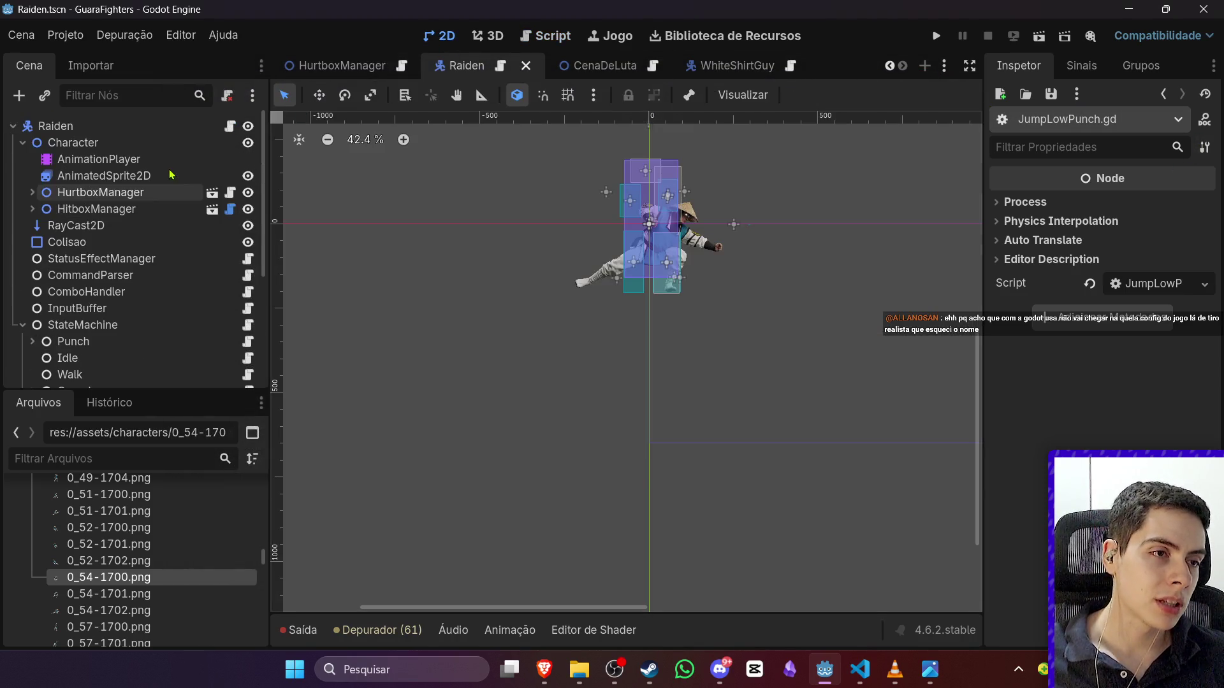
click(586, 66)
click(64, 142)
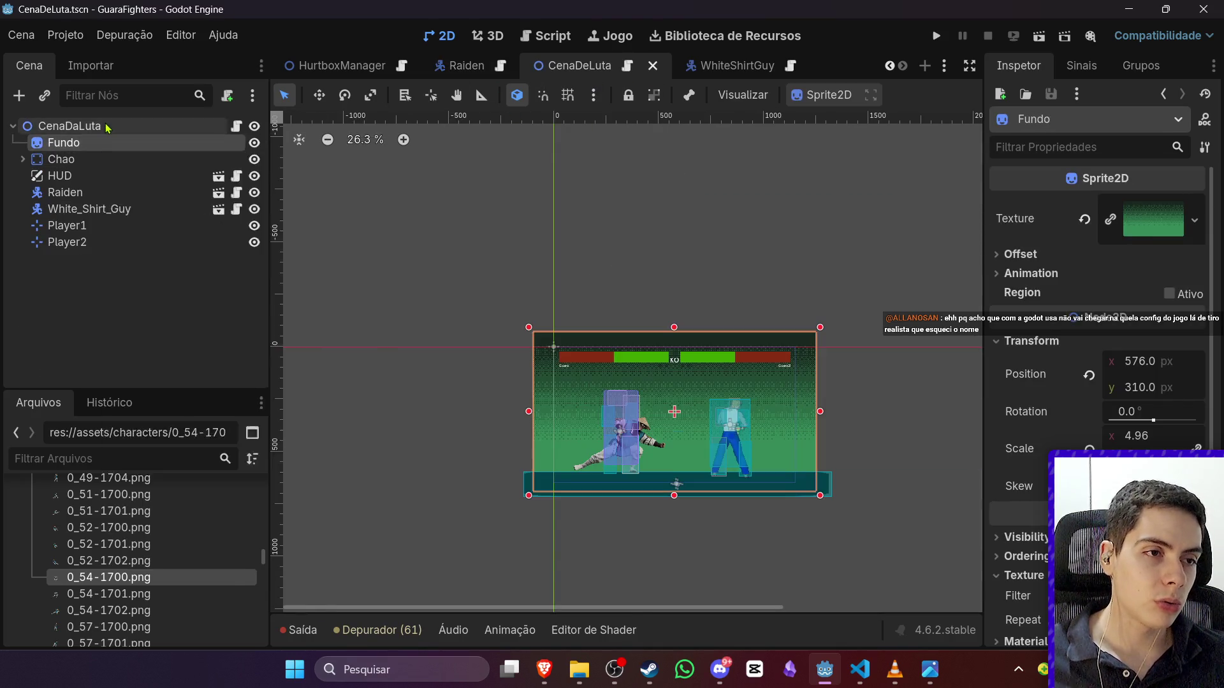
right_click(107, 126)
click(153, 162)
text(World)
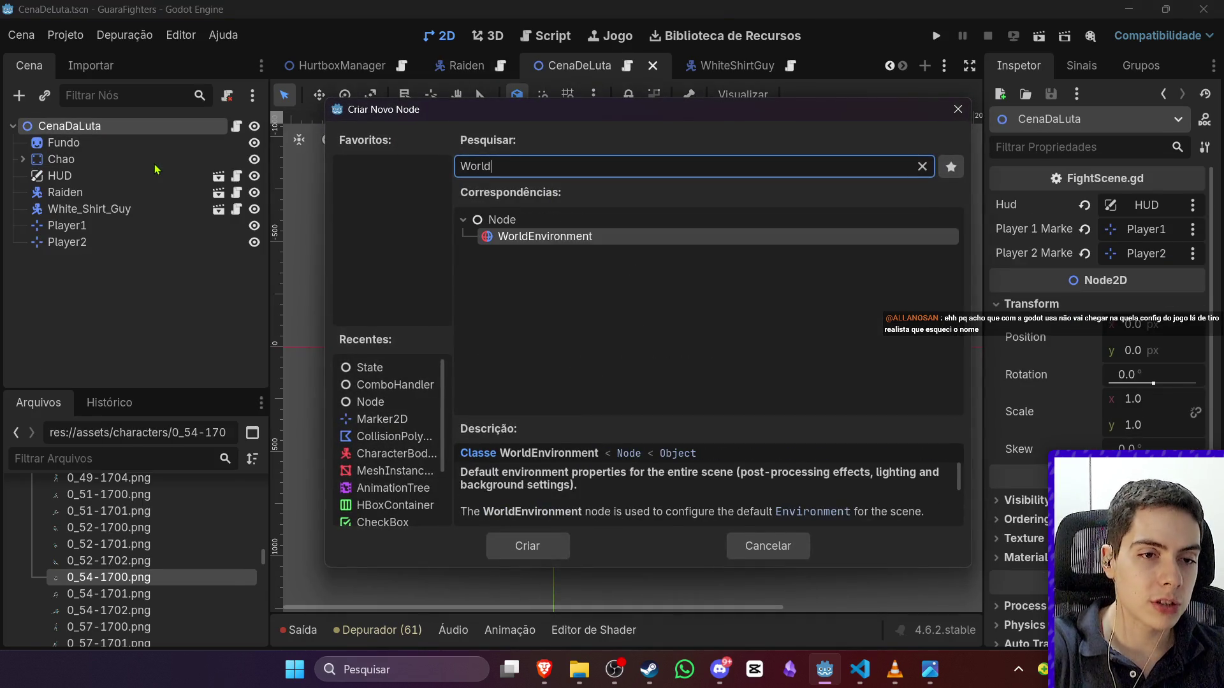
key(Return)
Step: Give the WorldEnvironment a new Environment with screen-space reflections enabled
click(1135, 207)
click(1141, 245)
click(1166, 306)
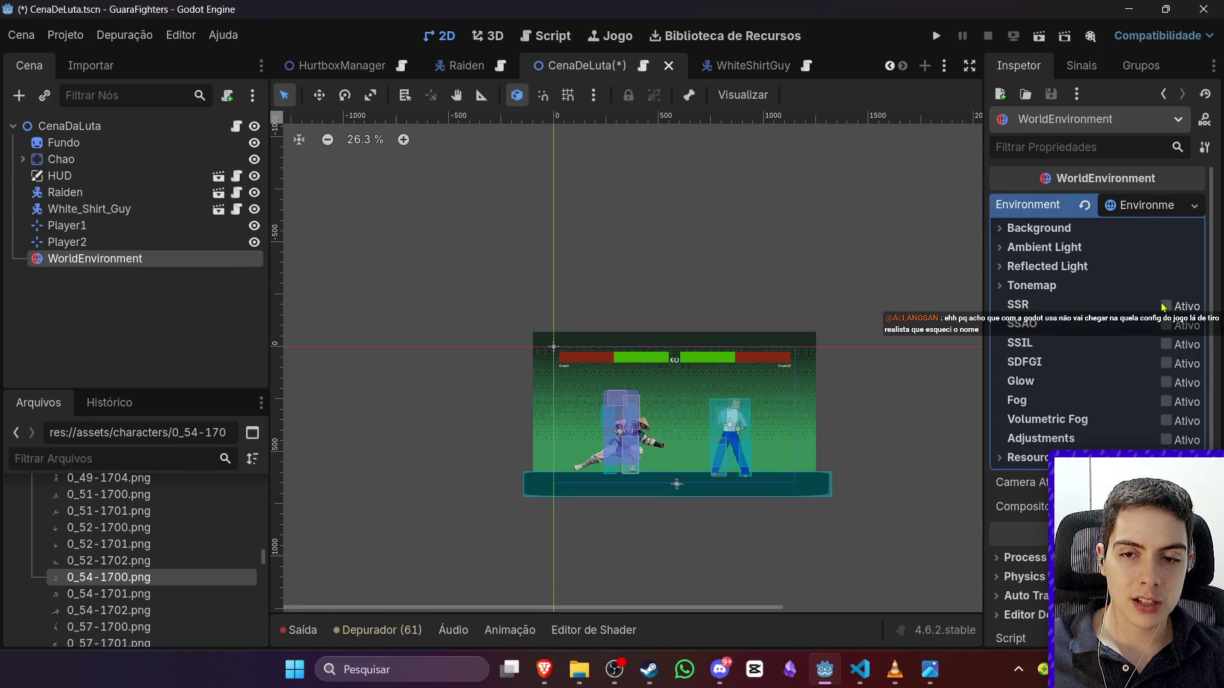
scroll(652, 397, down, 2)
scroll(652, 398, up, 4)
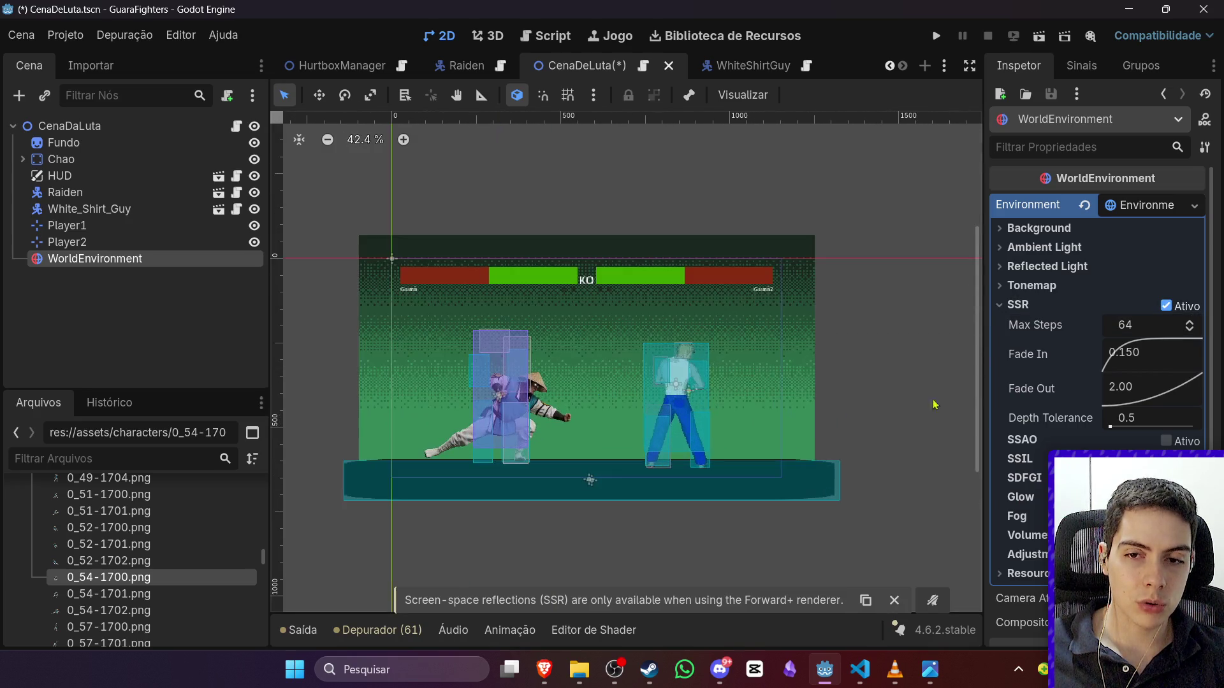
click(1165, 310)
Step: Try SSAO with radius 1.1, then turn both ambient occlusion and SSR off
click(1165, 325)
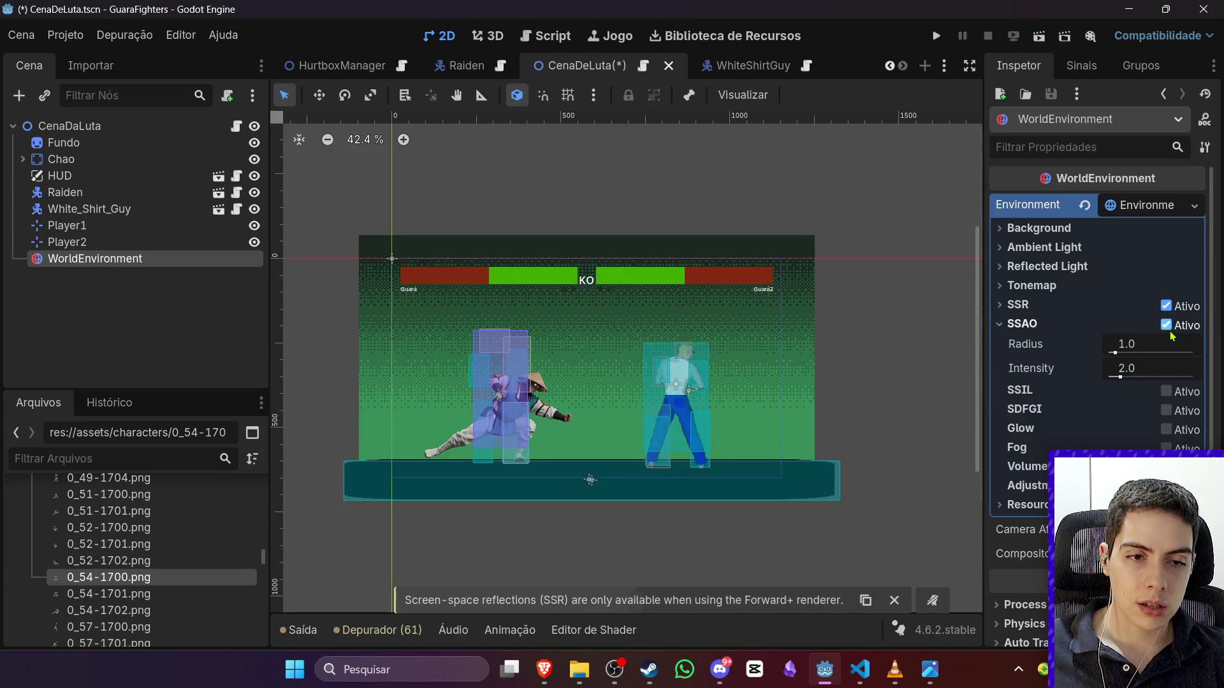
click(1171, 335)
click(1170, 334)
click(1170, 334)
click(1166, 306)
click(1169, 333)
click(1112, 328)
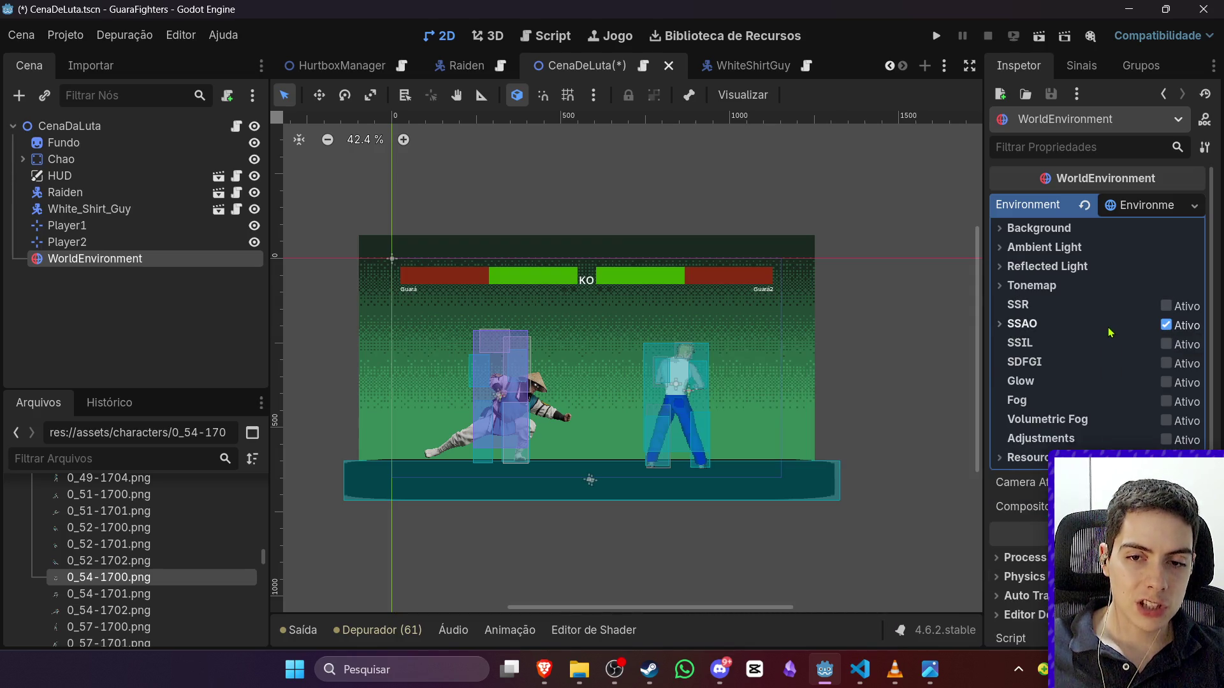
click(1127, 326)
drag(1126, 344, 1161, 341)
click(1166, 325)
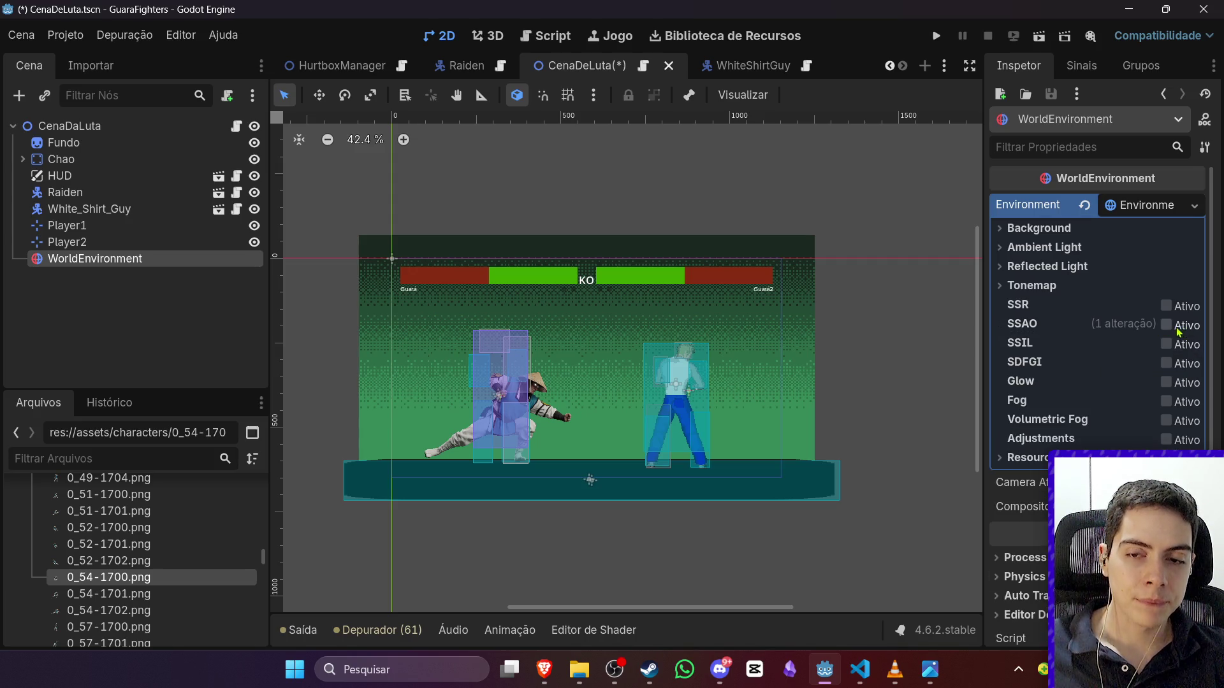
Step: Set the tonemap mode to ACES and move WorldEnvironment to CenaDaLuta's first child
click(1082, 288)
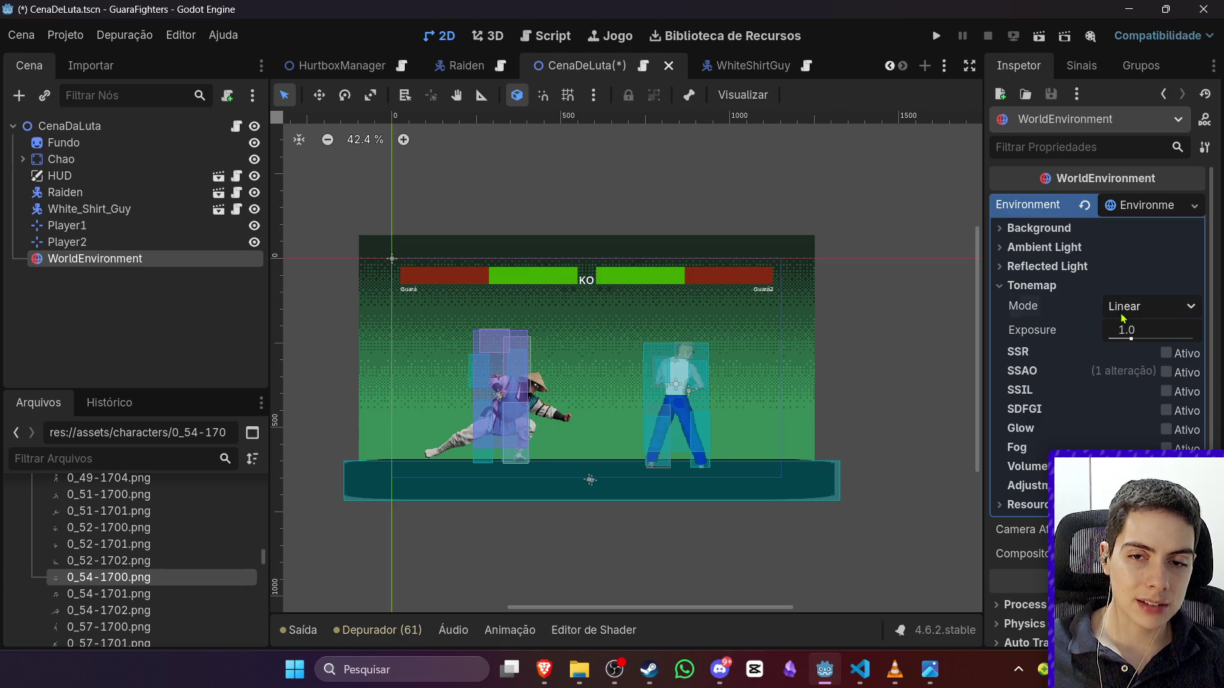
click(1140, 307)
click(1148, 388)
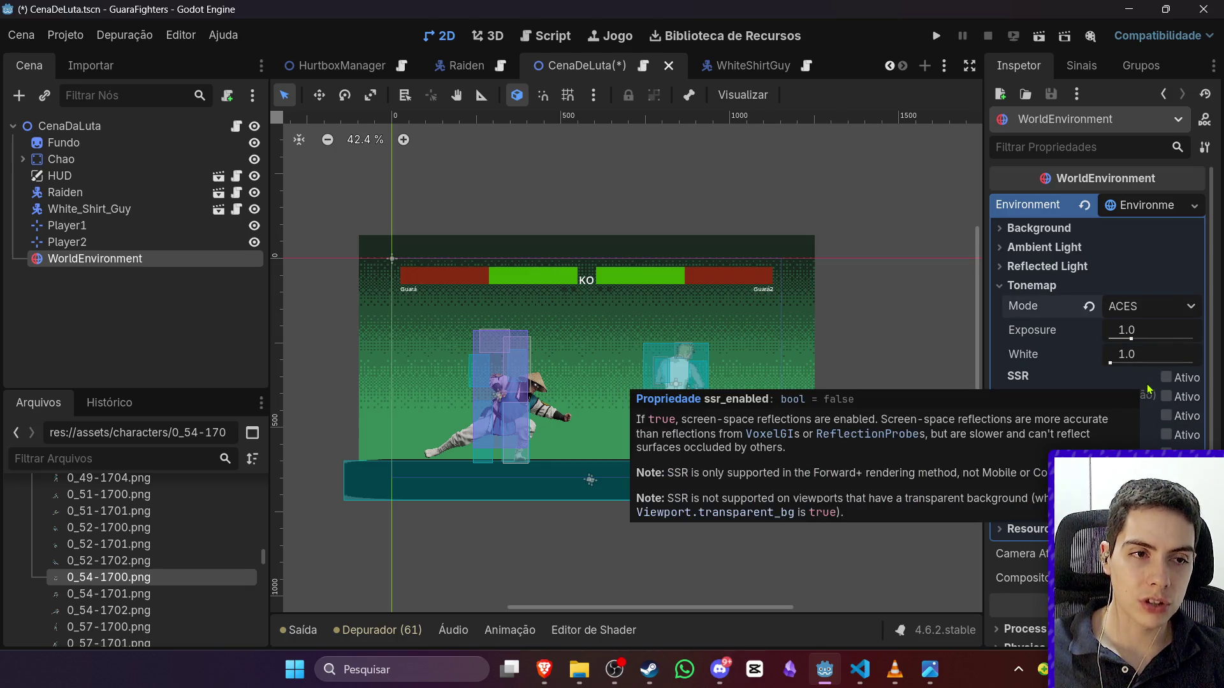
drag(104, 259, 102, 121)
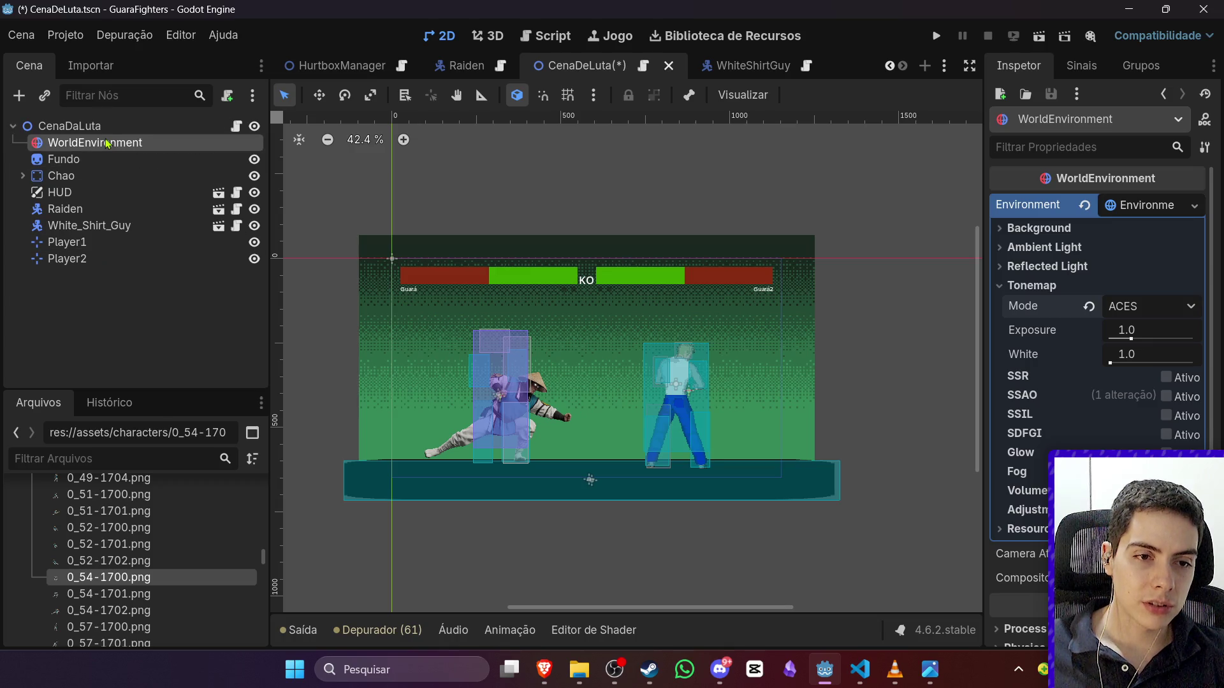
click(119, 150)
click(118, 150)
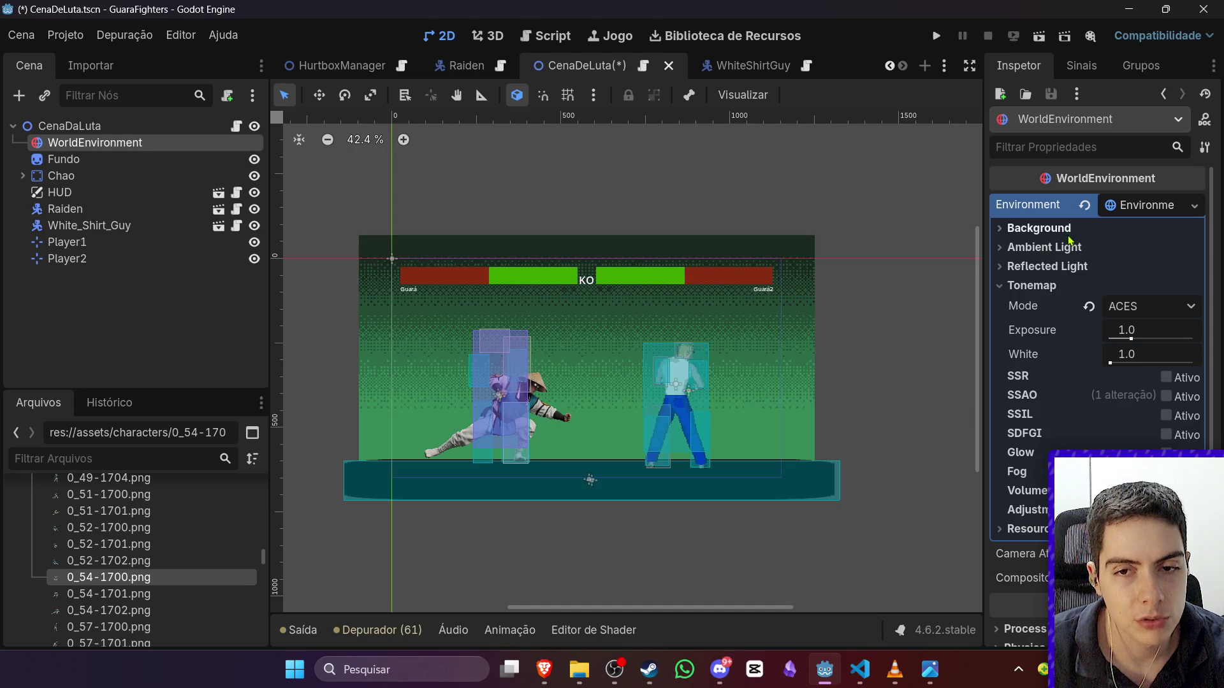
Step: Delete the WorldEnvironment node from the fight scene
click(1121, 232)
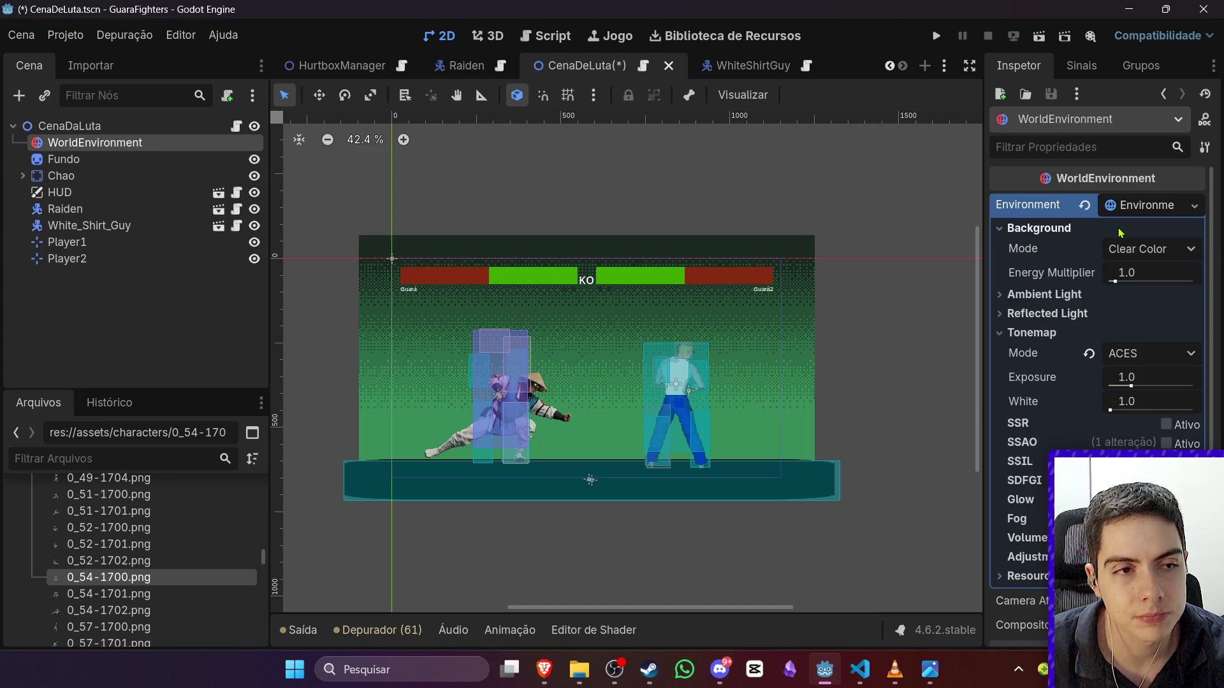
click(1120, 231)
click(138, 289)
click(140, 160)
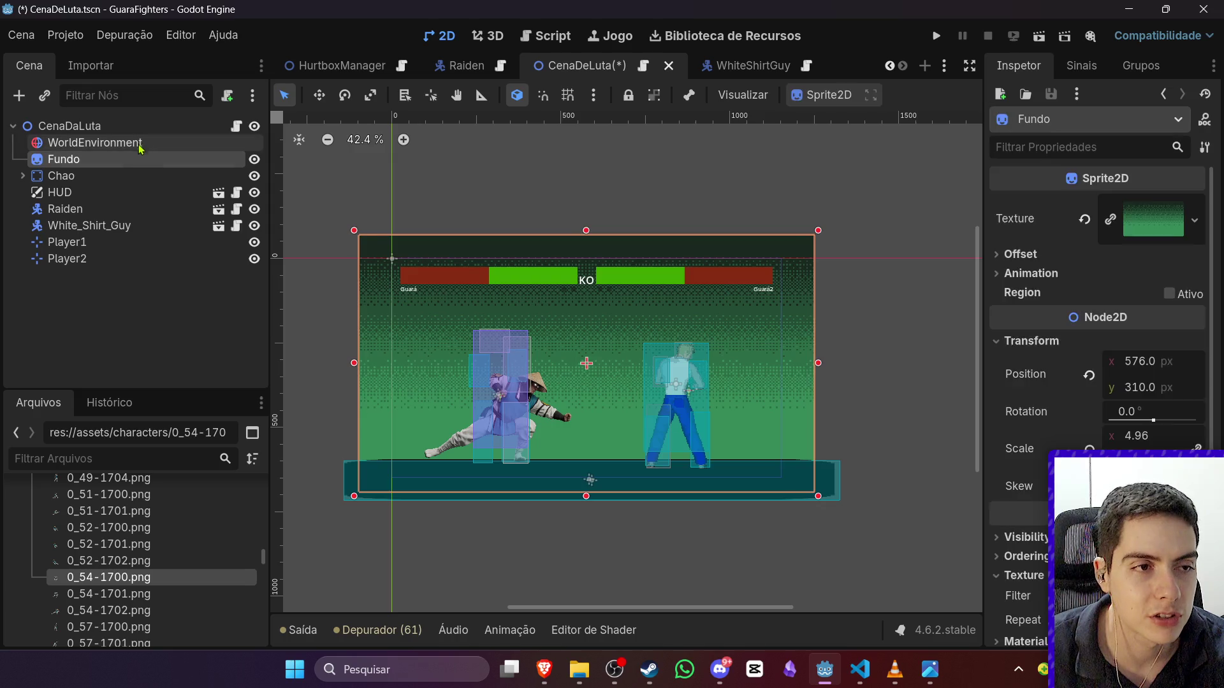
click(140, 145)
key(Delete)
key(Return)
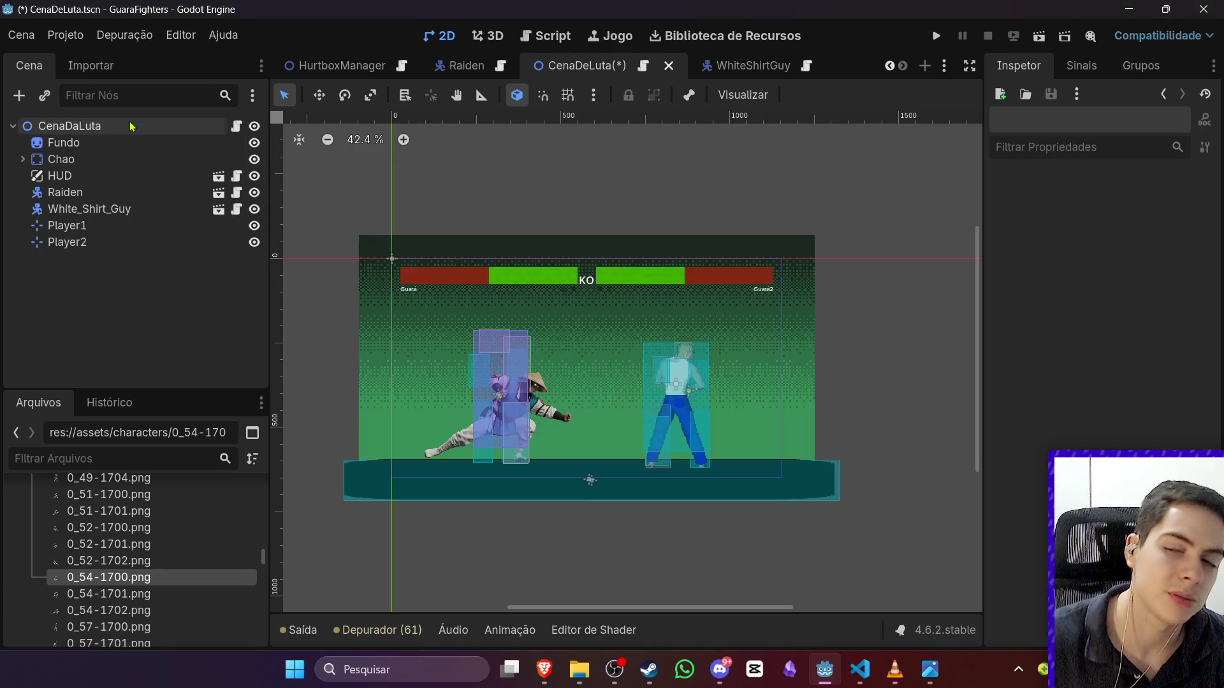
Step: Save the fight scene and paste the state code into Raiden's JumpLowPunch.gd
key(ctrl+s)
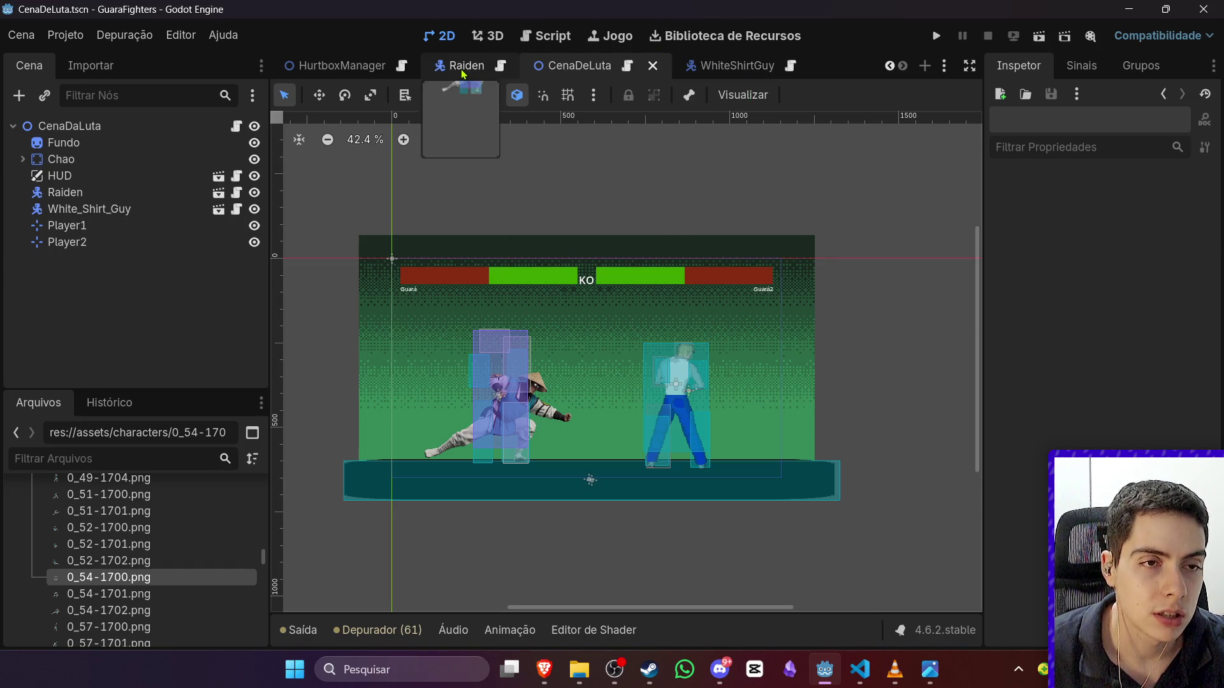
click(464, 67)
scroll(191, 322, down, 2)
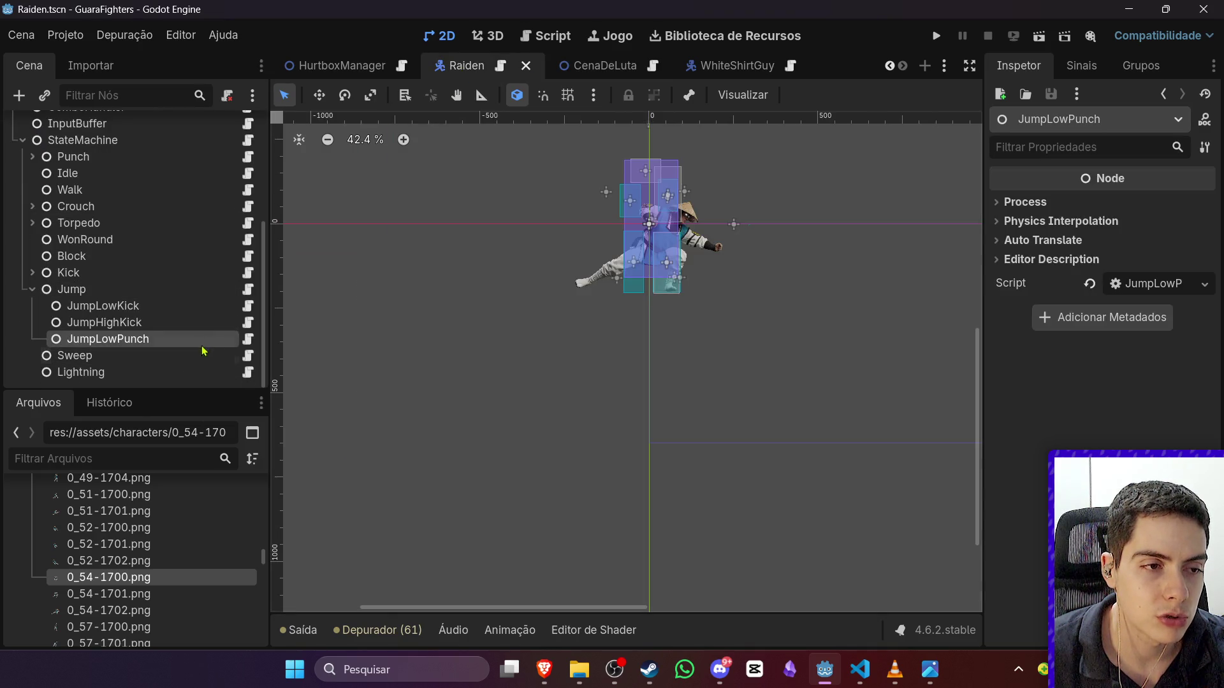
click(248, 338)
drag(555, 306, 286, 158)
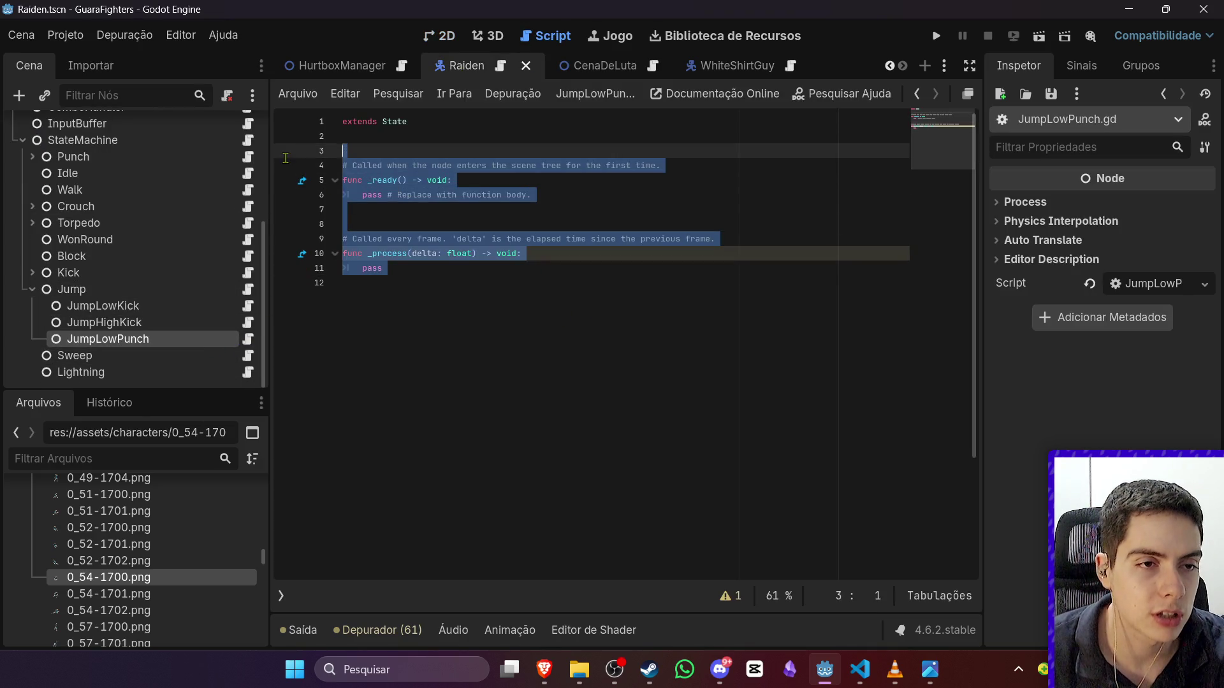
text(@export var hit_data : HitData  func _enter(previous_state: String, args: Dictionary = {}) -> void: 	set_hit_data(hit_data) 	request_animation() 	 func _animation_finished() -> void: 	request_transition("Jump"))
Step: Compare the jump attack scripts, then open the Jump state's Jump.gd
click(248, 322)
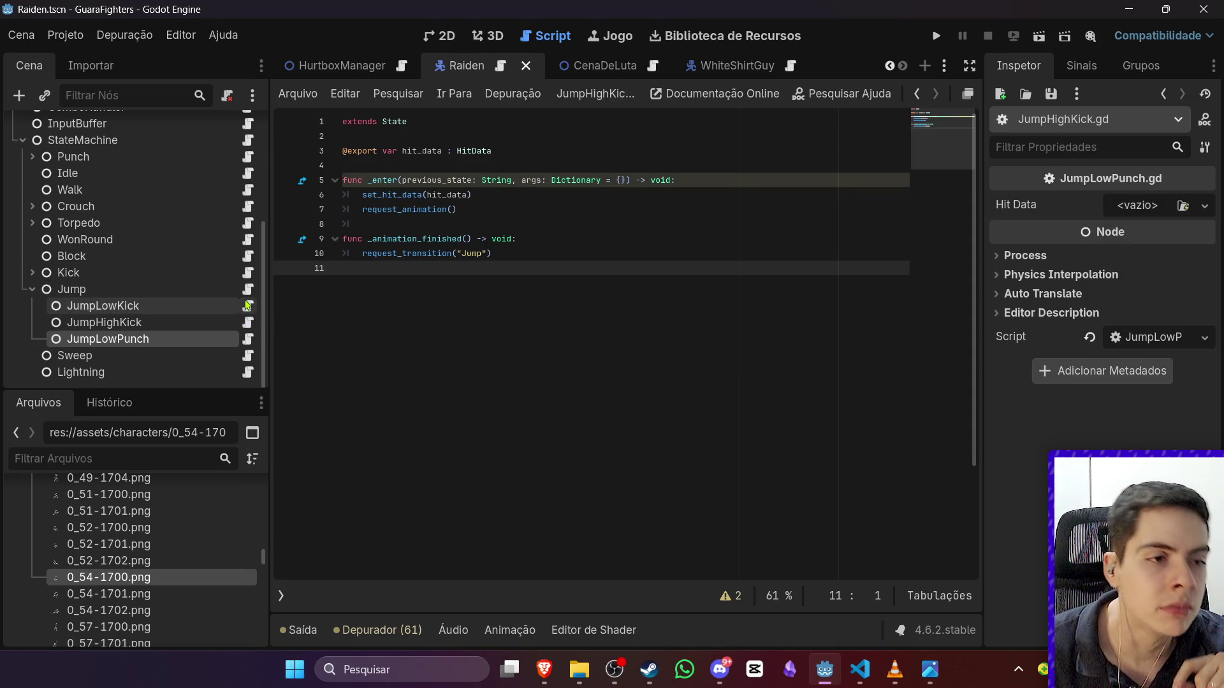
click(248, 306)
click(248, 322)
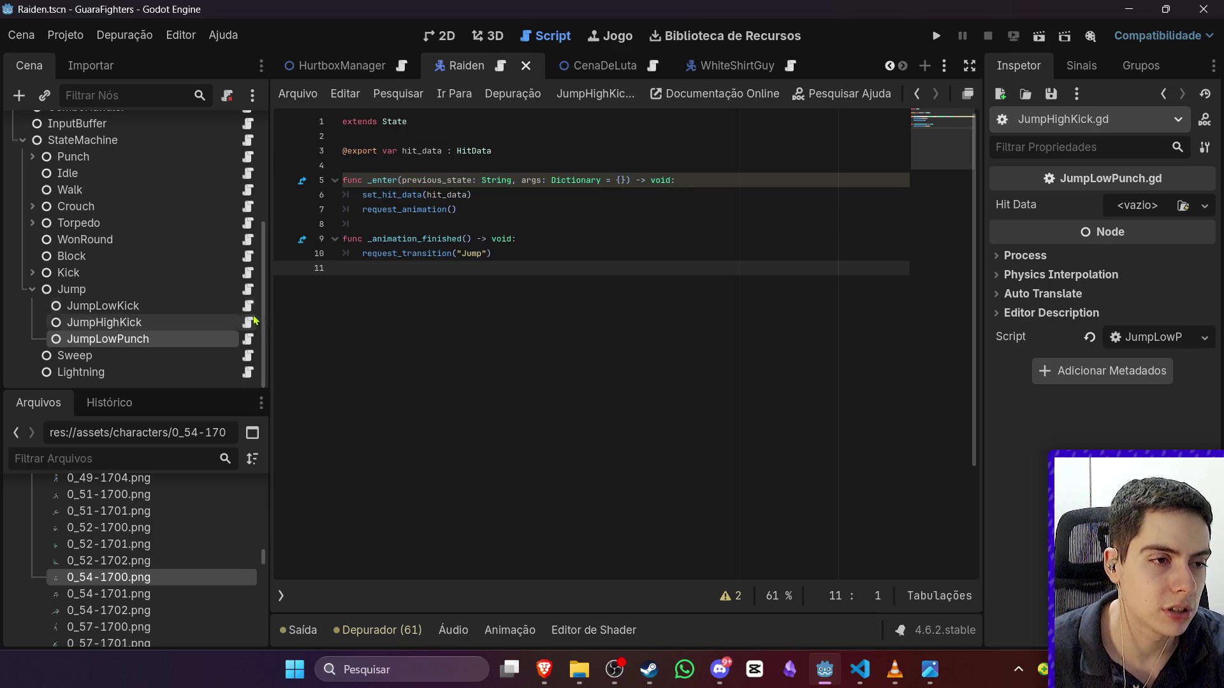
click(252, 310)
click(249, 338)
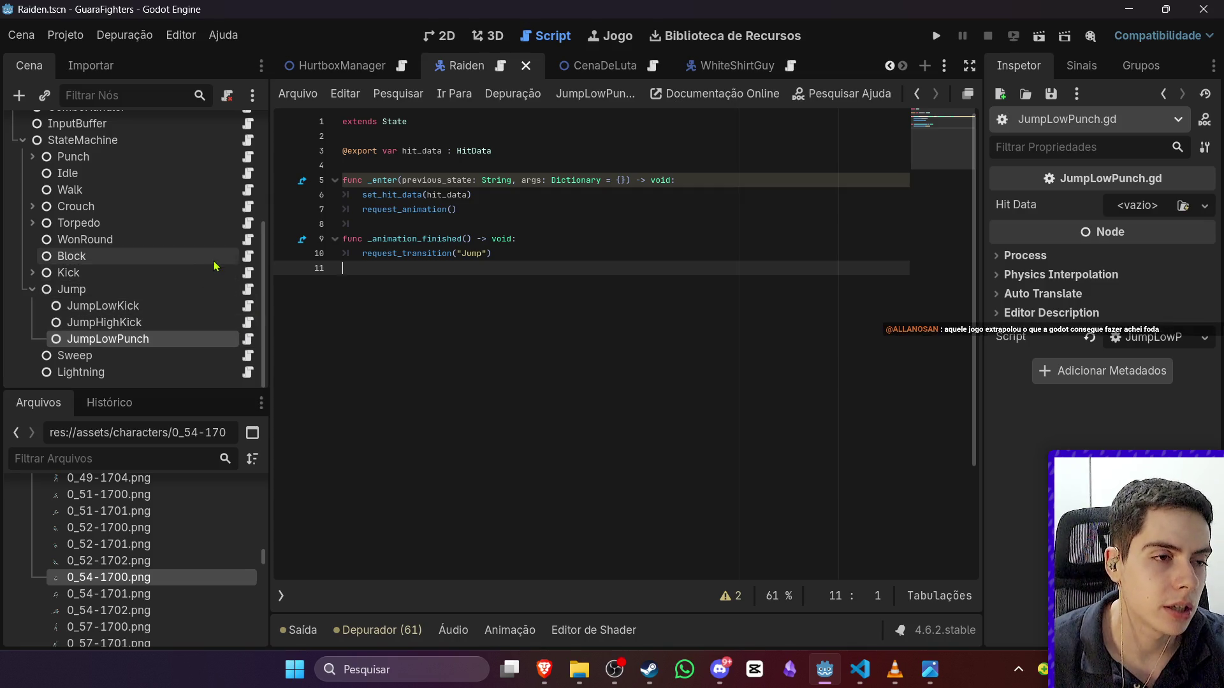
click(252, 293)
scroll(438, 405, down, 3)
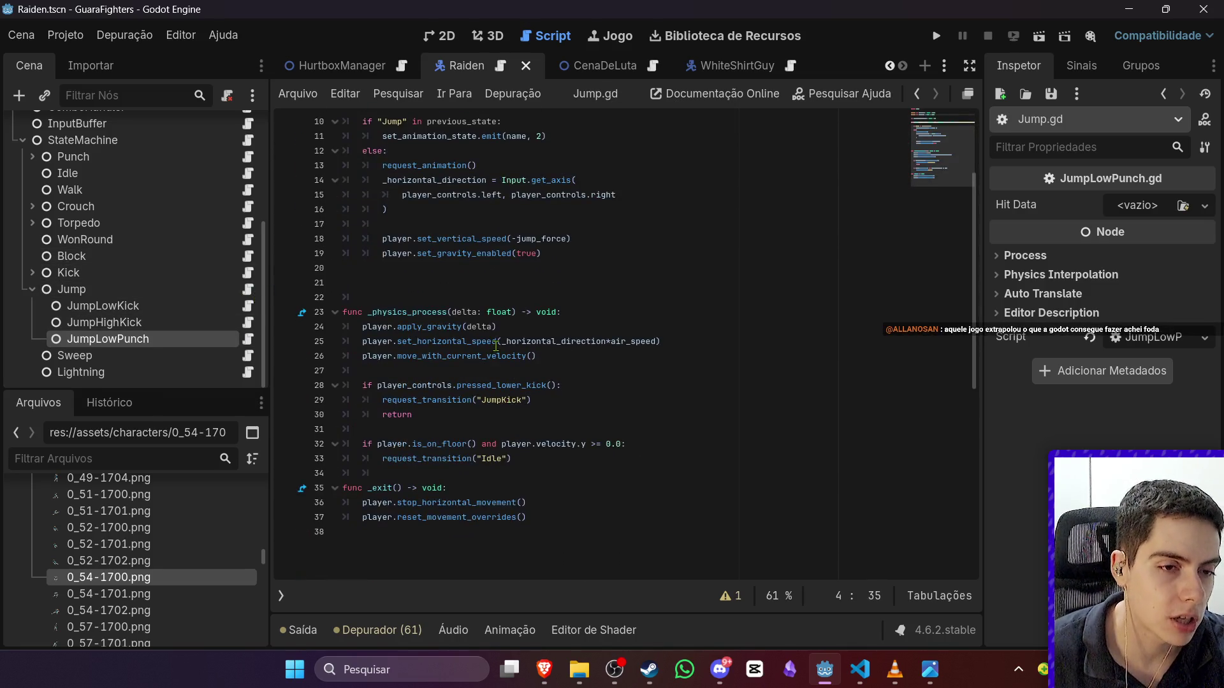
Step: Add an elif player_controls.pressed_high_kick(): branch after line 30 in Jump.gd
click(446, 413)
key(Return)
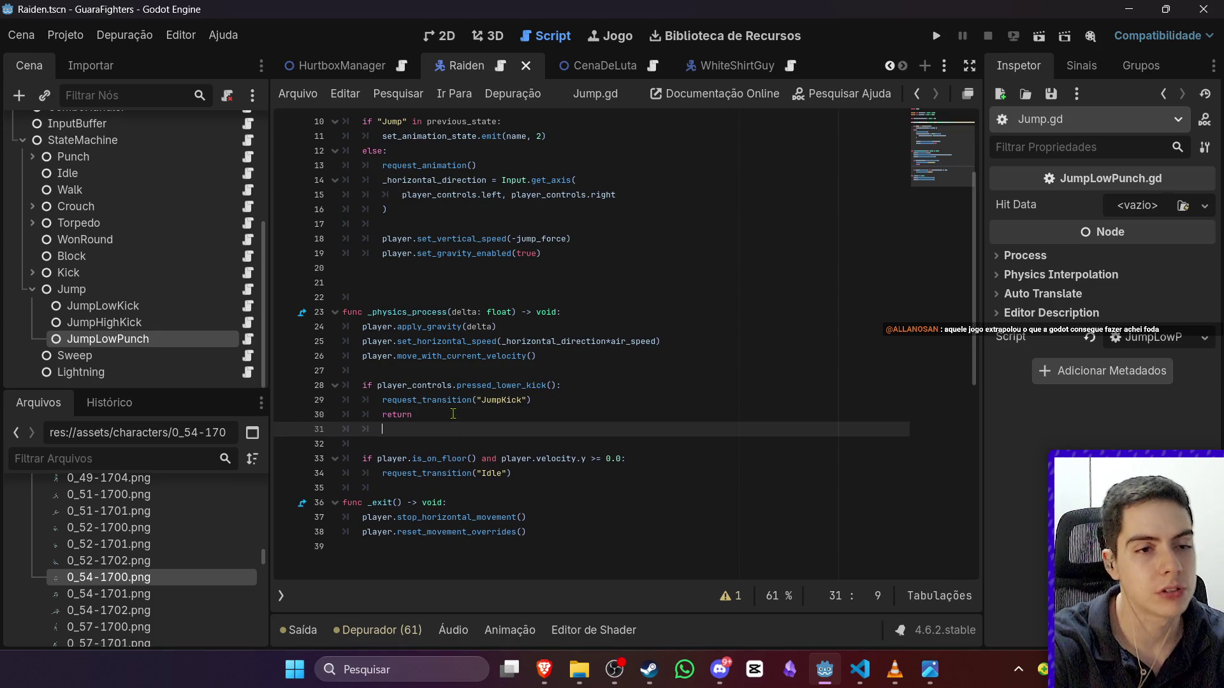
text(elif play)
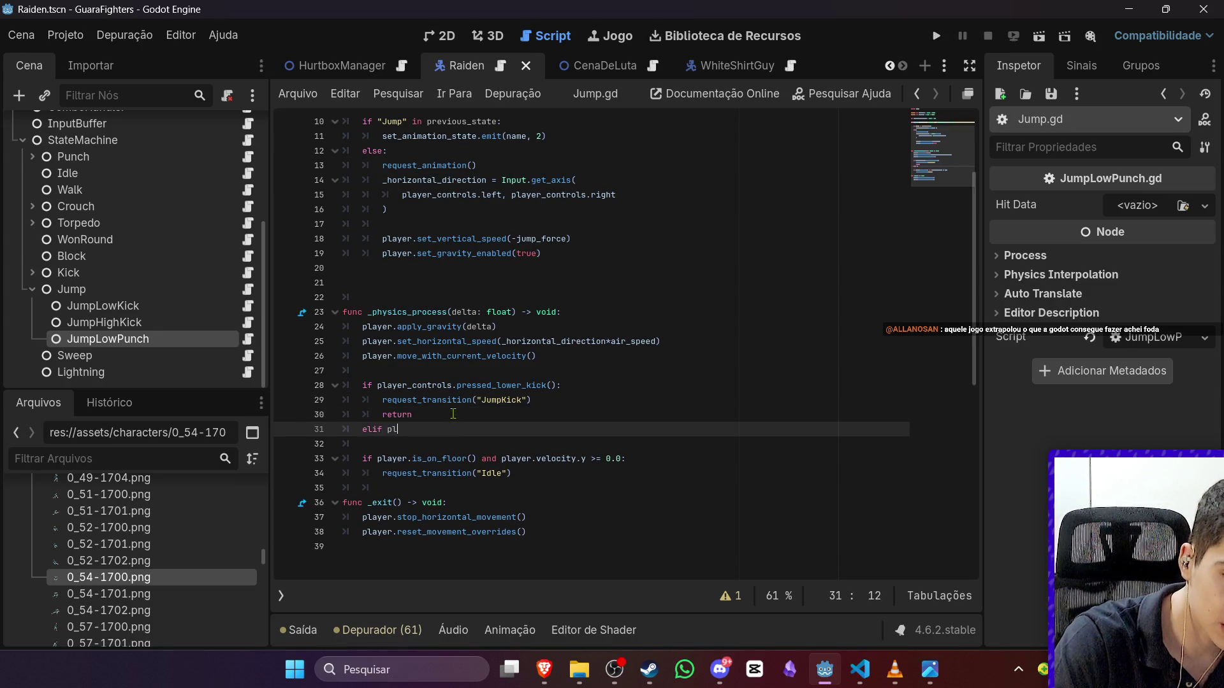
key(Down)
key(Return)
text(.pressed)
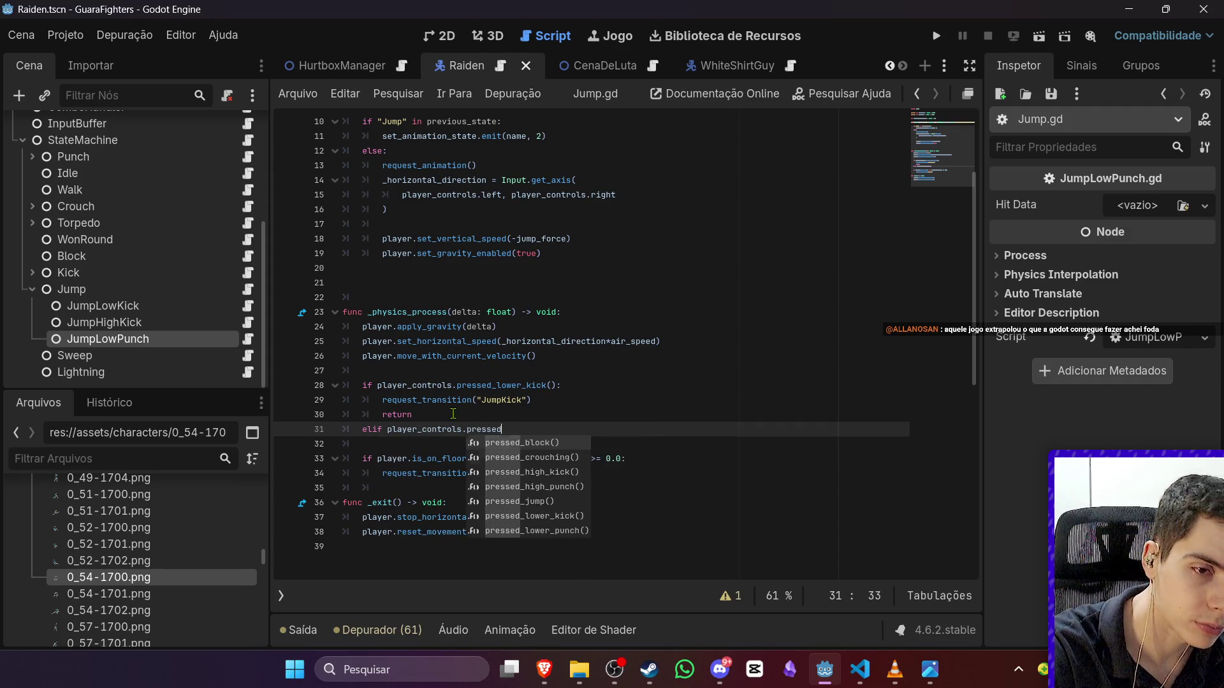
key(Down)
key(Down)
key(Return)
text(:)
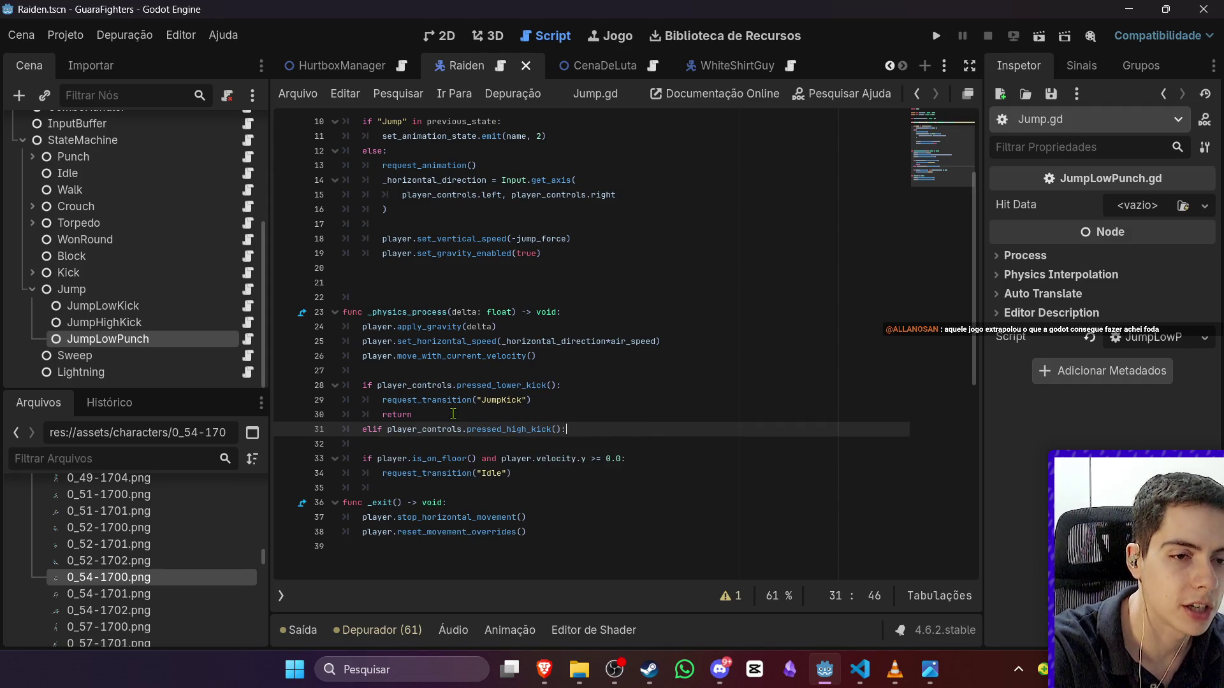
key(Return)
Step: Rename JumpKick to JumpLowKick, have the branch request_transition("JumpHighKick"), and save
click(503, 400)
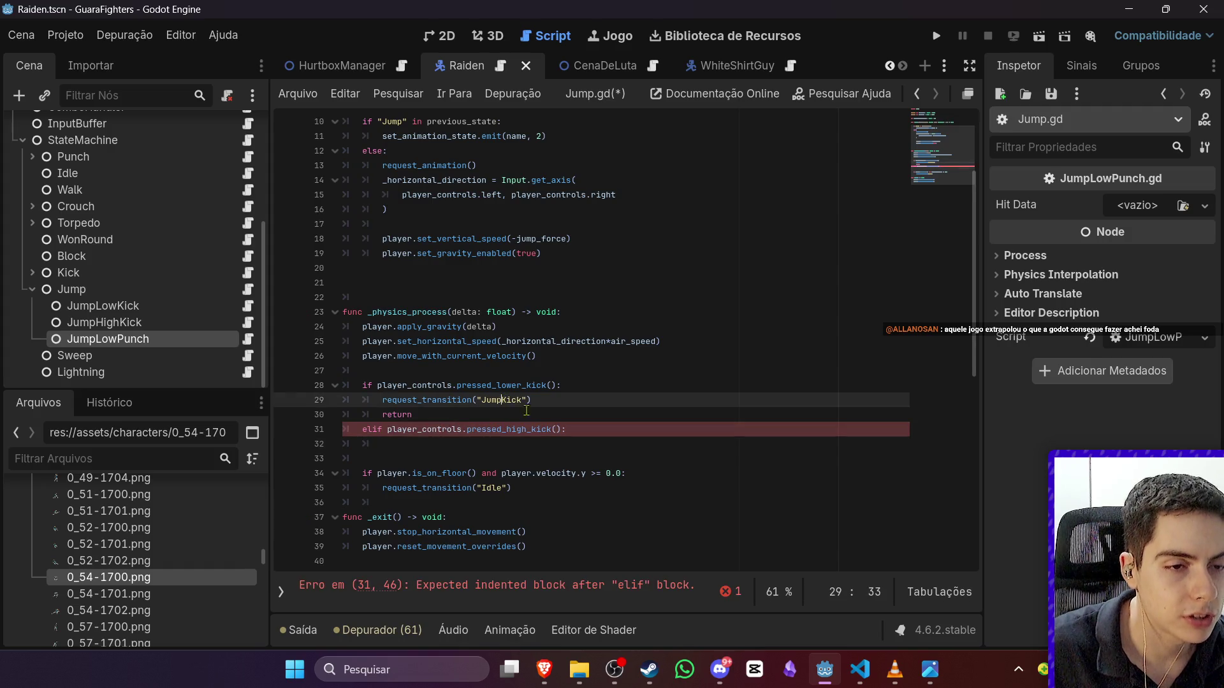
text(Low)
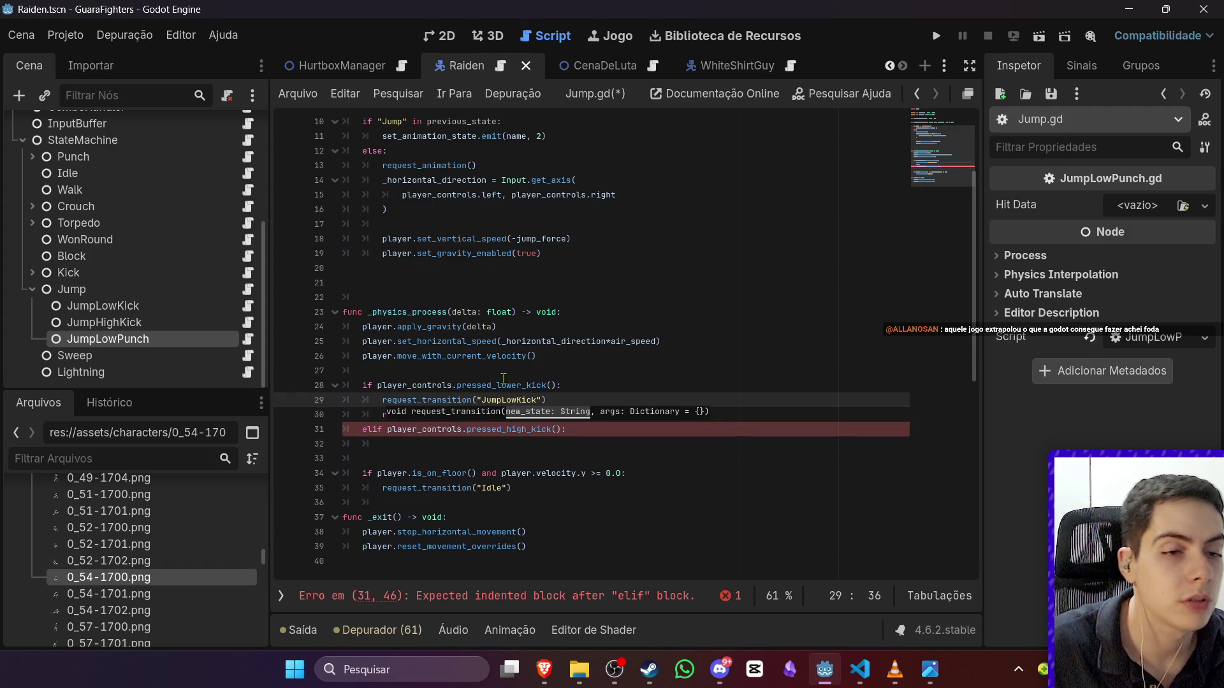
click(561, 444)
text(reques)
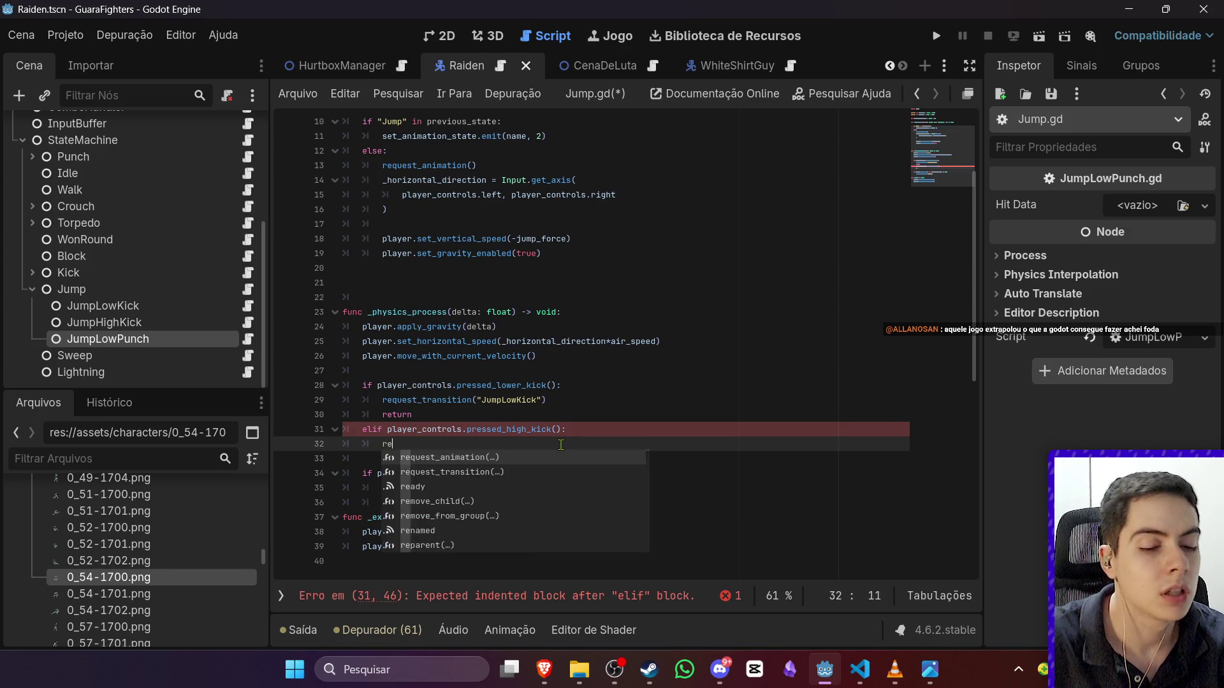
key(Return)
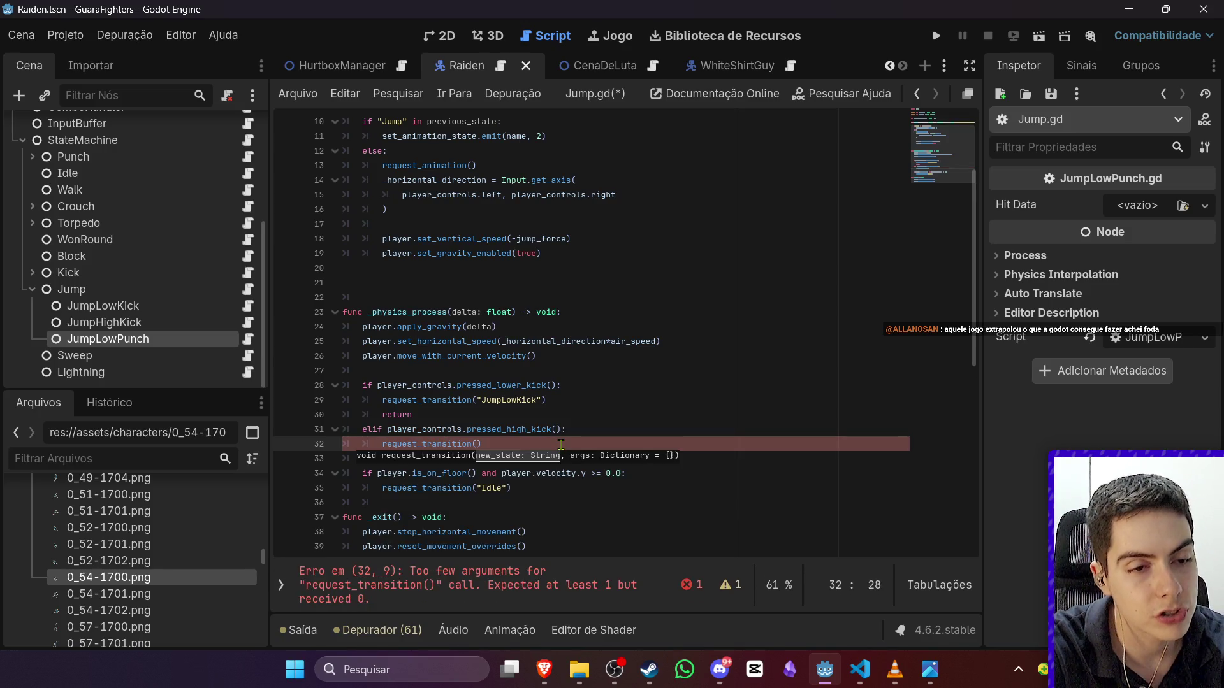
text("Jump)
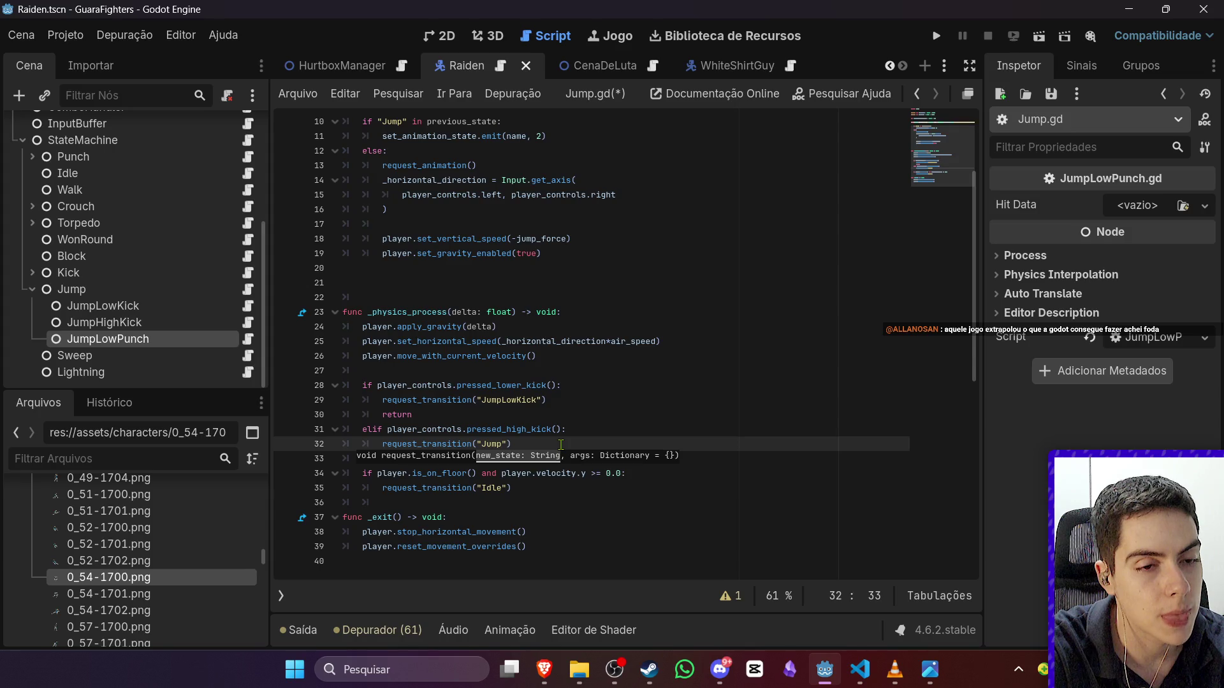
text(HighKi)
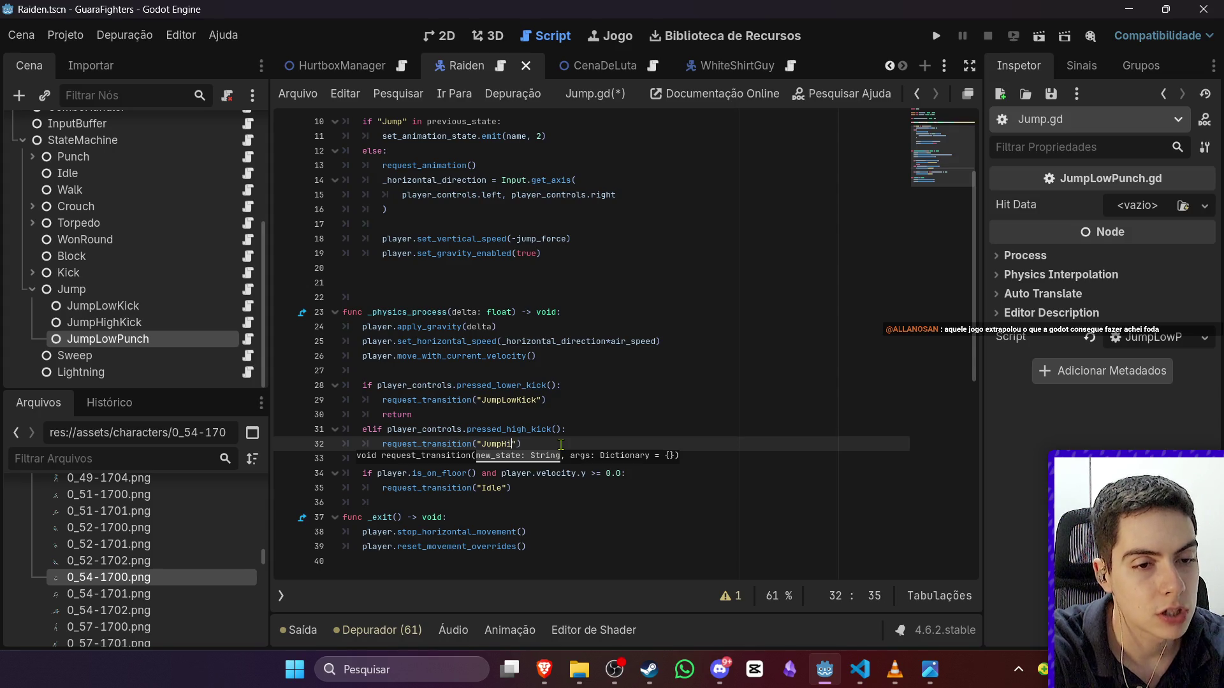
text(ck)
key(ctrl+s)
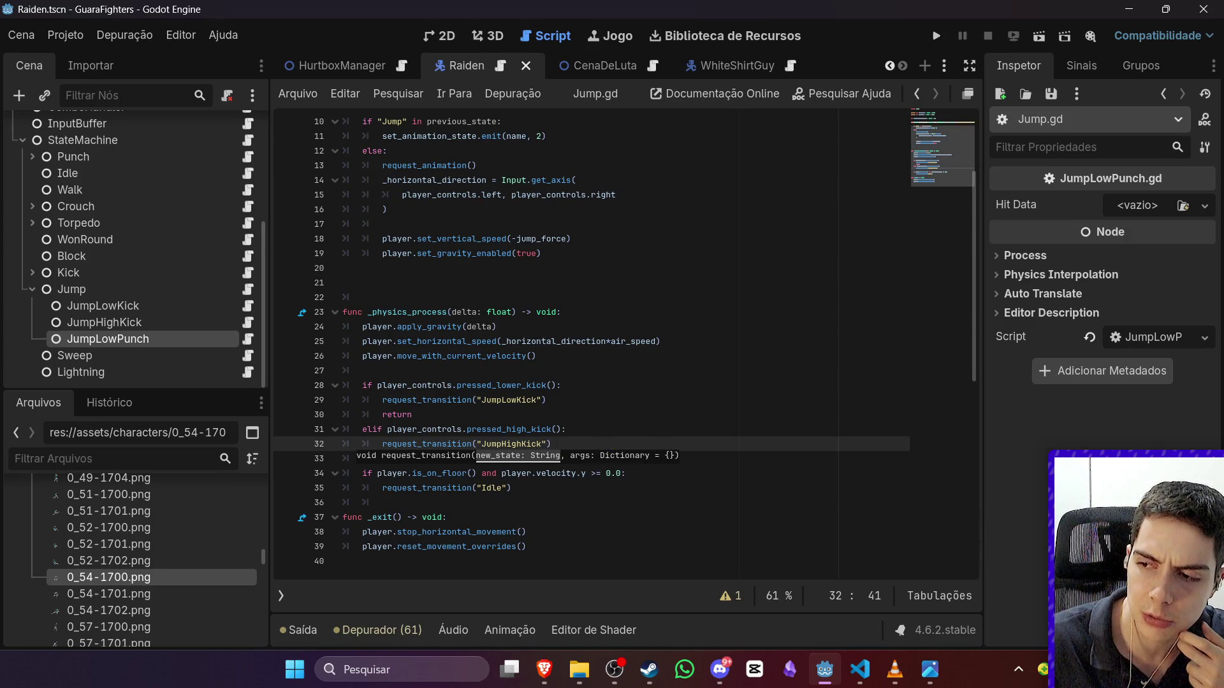
Step: Dismiss the function signature hint and switch over to the browser
click(619, 669)
click(622, 667)
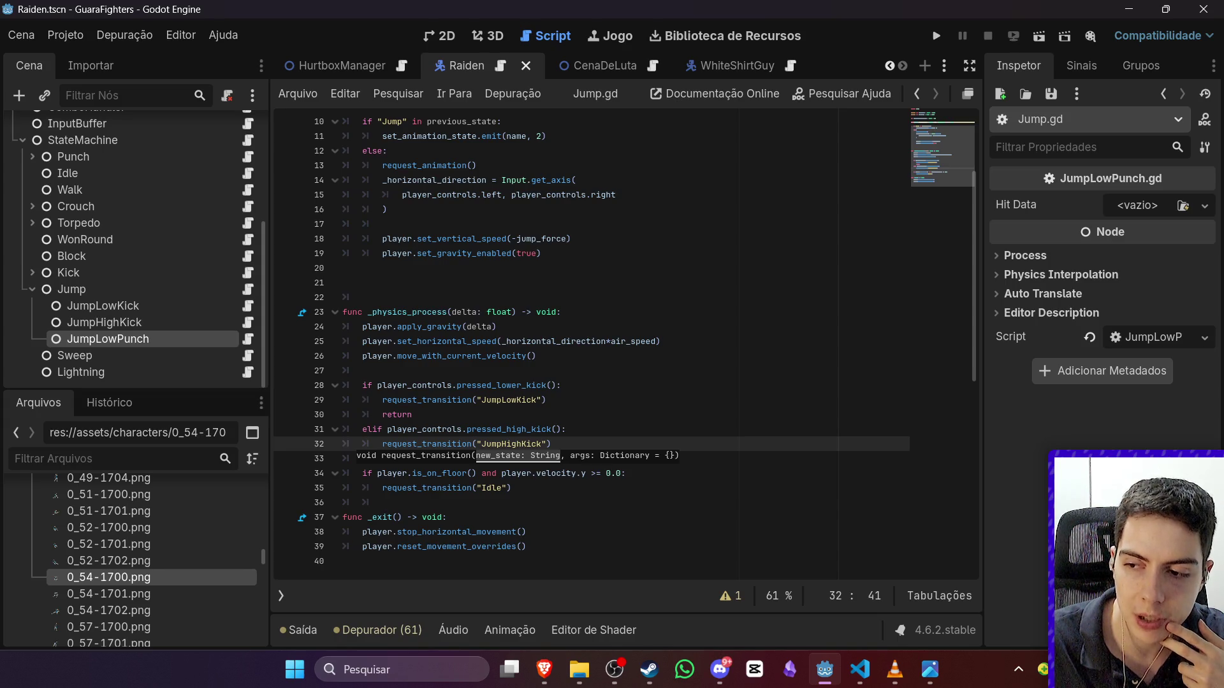
click(699, 521)
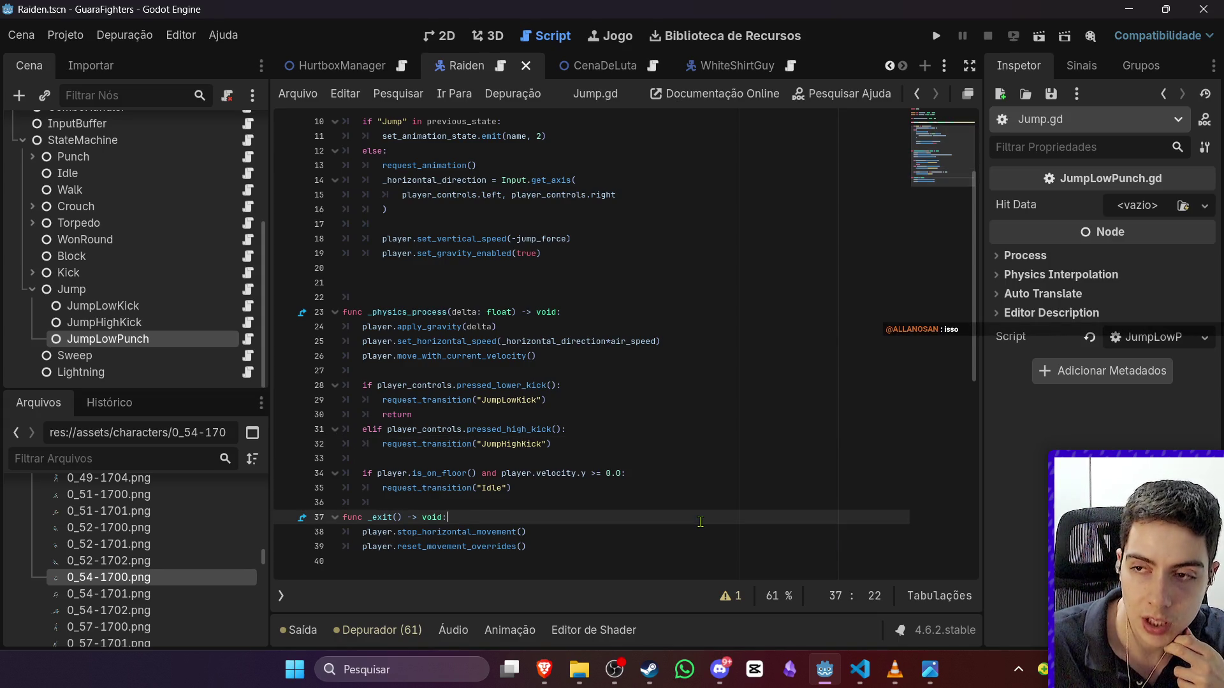
key(alt+Tab)
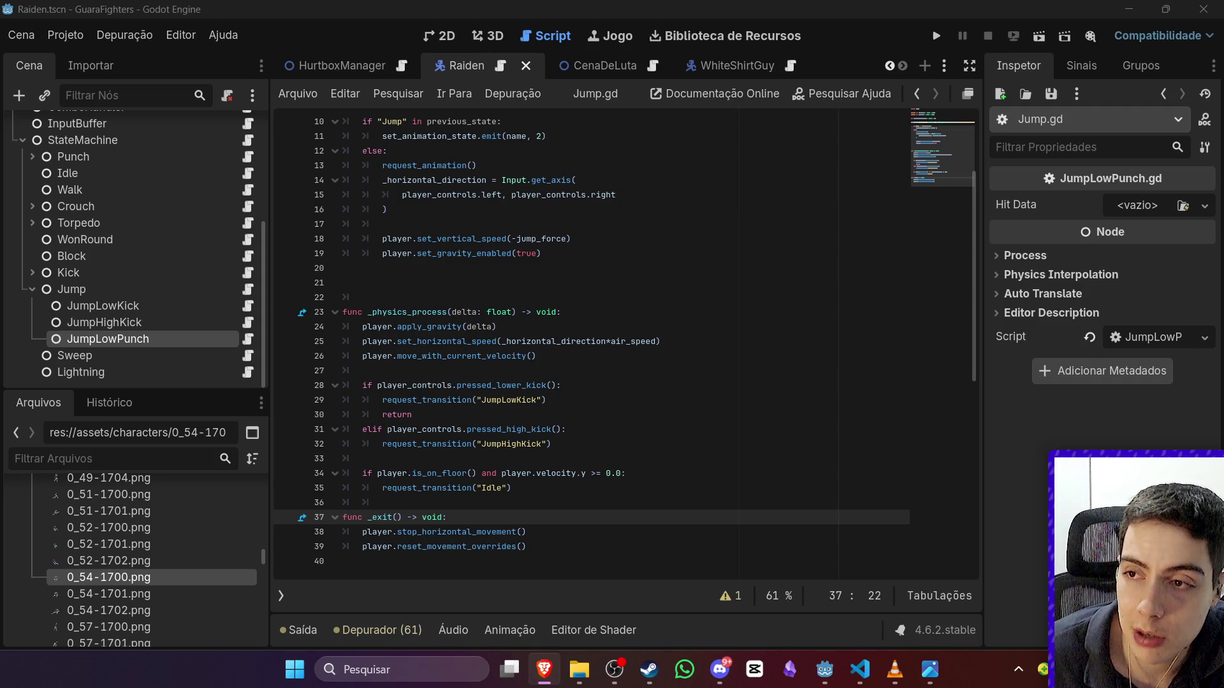
click(626, 670)
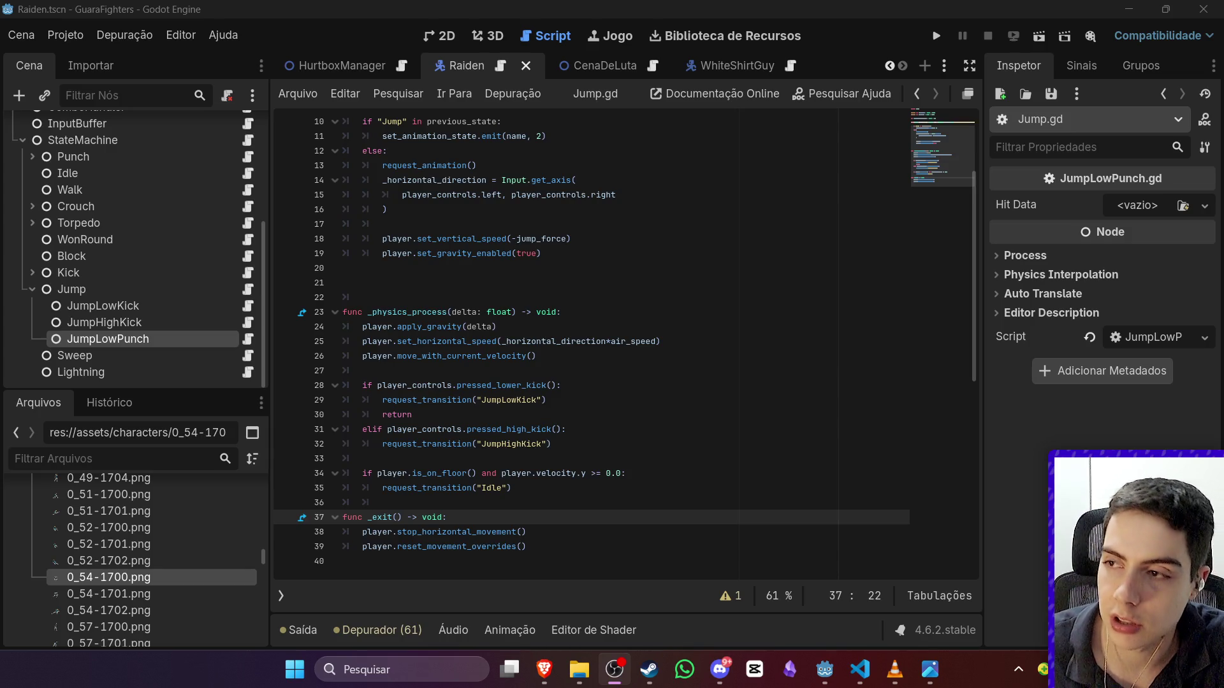
key(alt+Tab)
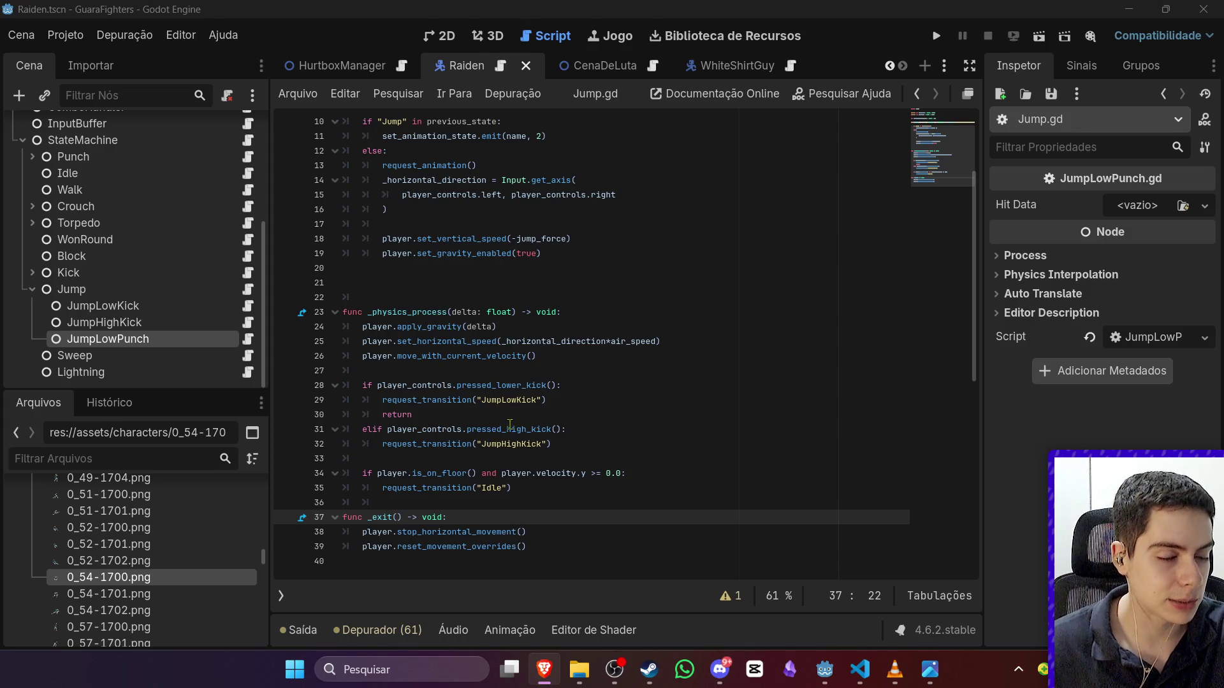
click(582, 443)
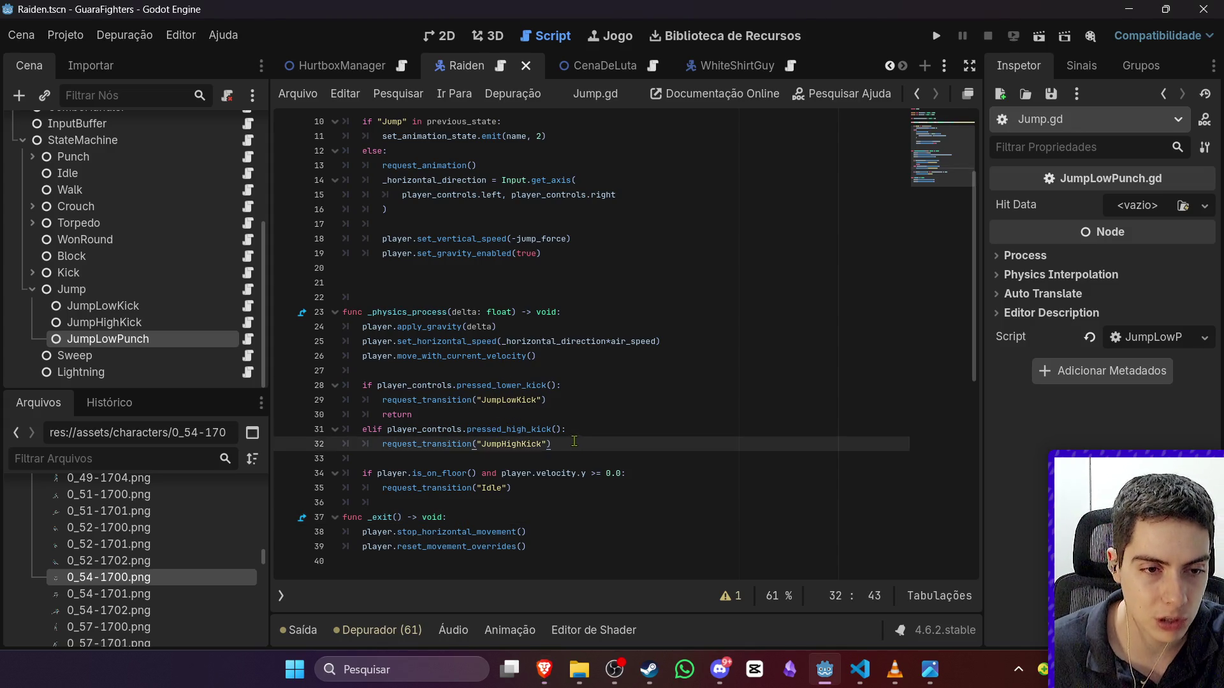
Step: Add a return after the high-kick transition and start an 'elif player.' line below it
key(shift+Up)
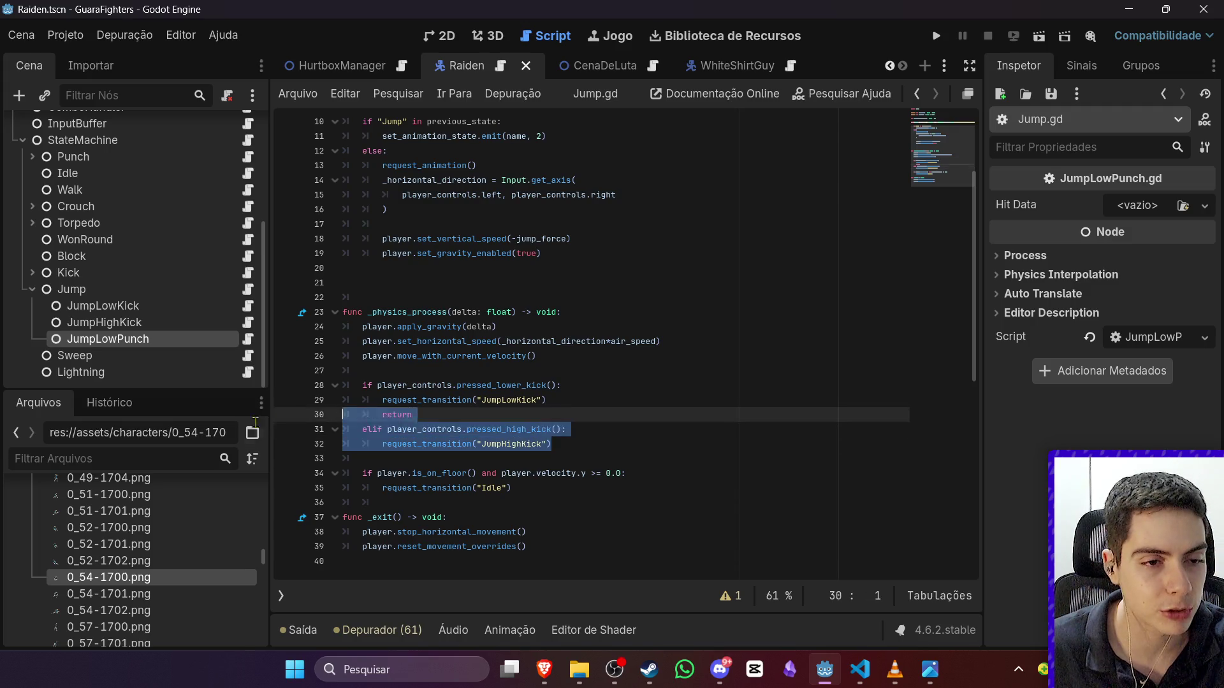
key(shift+Down)
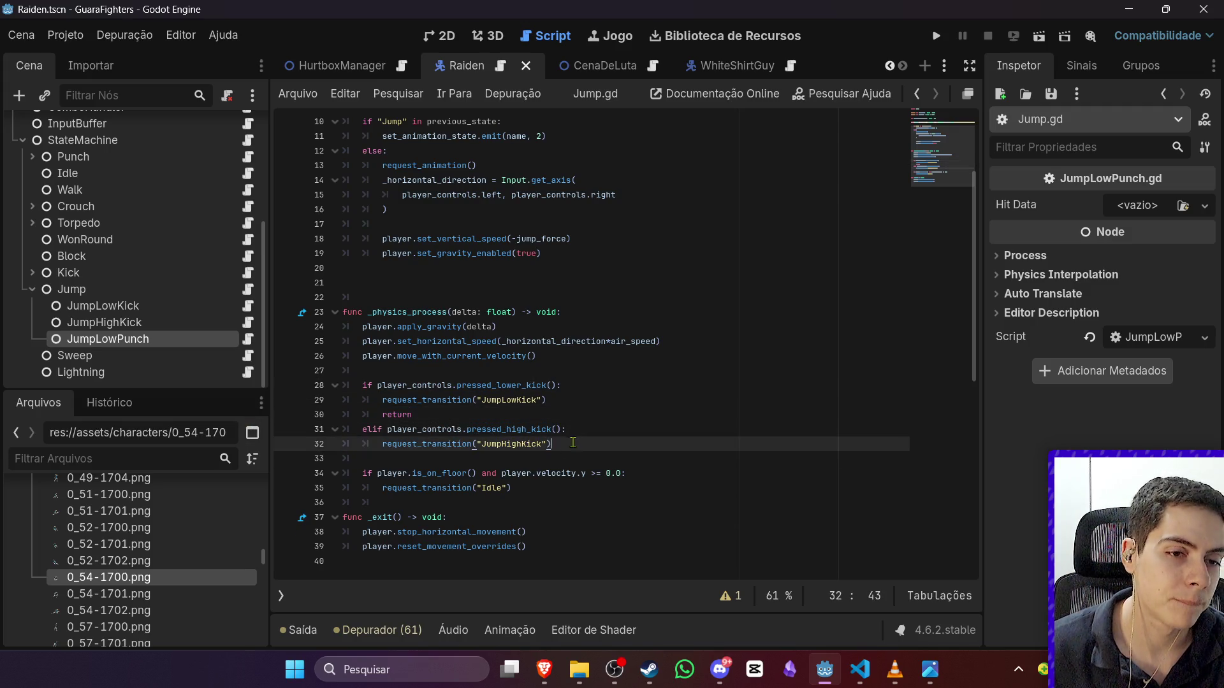
key(Return)
key(BackSpace)
text(eli)
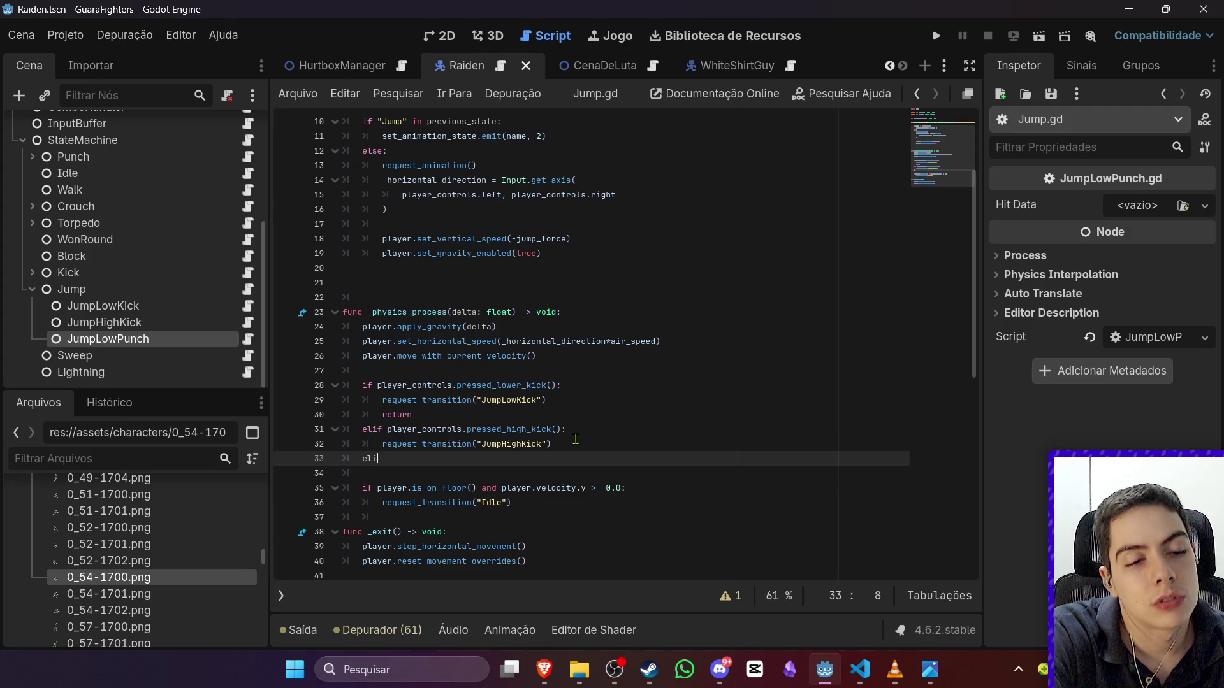
text(f player.)
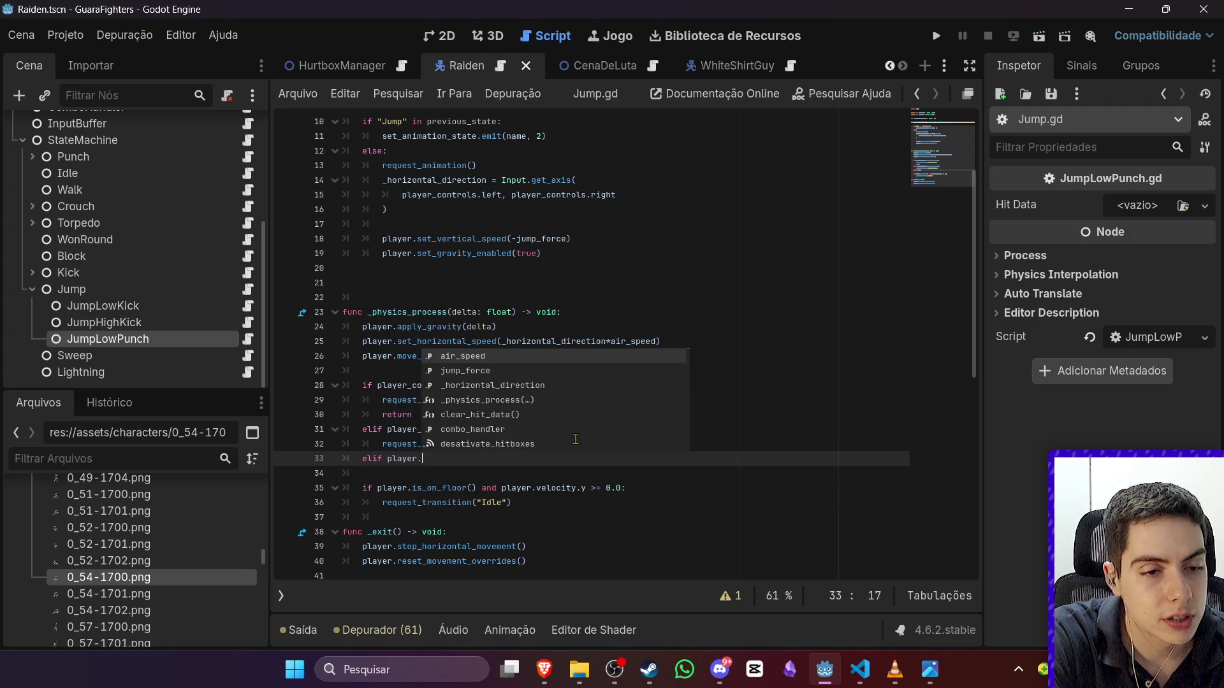
key(Escape)
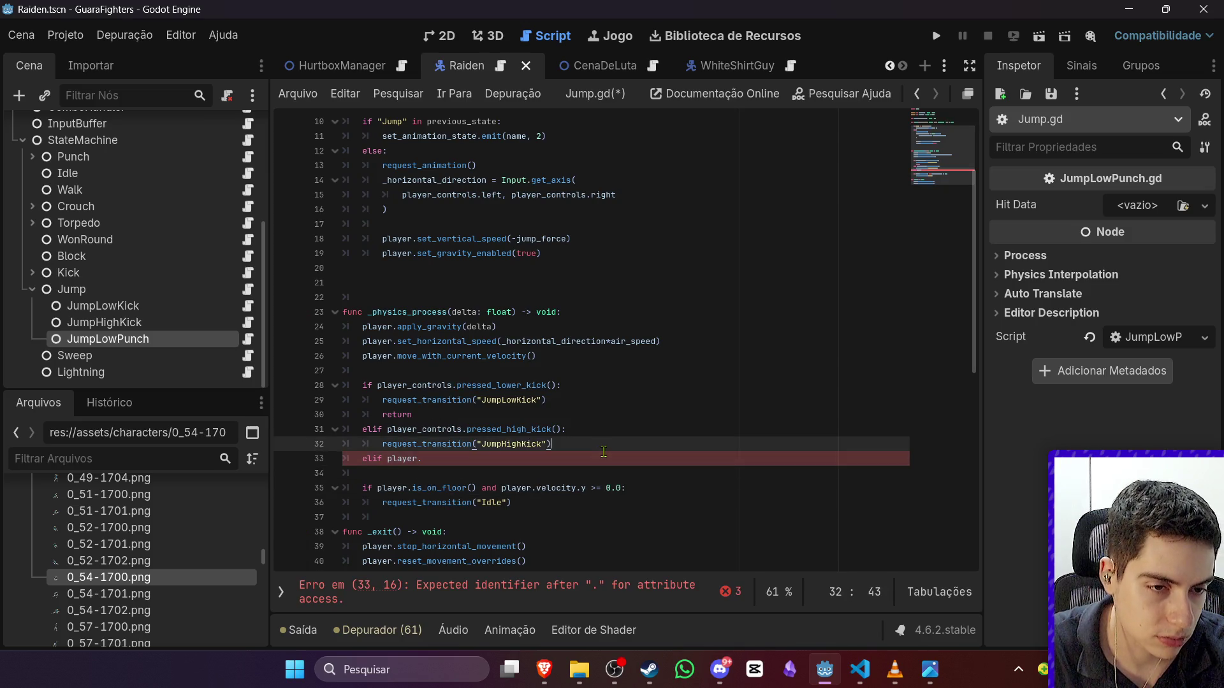
click(602, 449)
key(Return)
text(return)
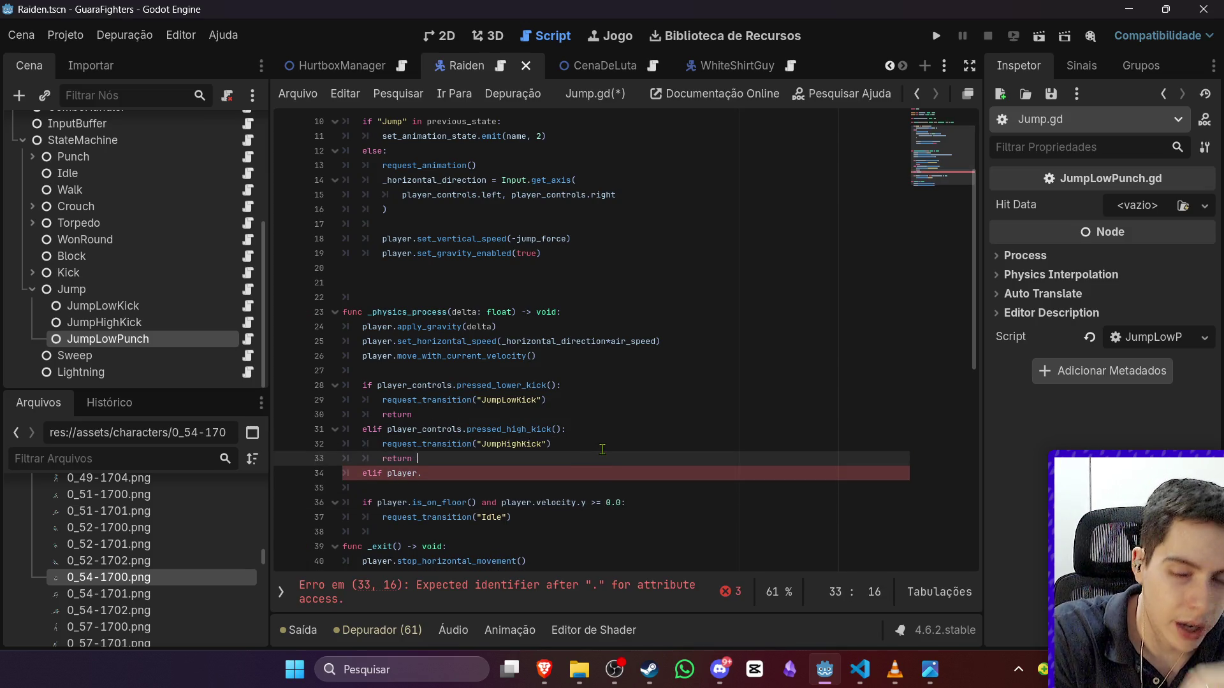
Step: Complete the elif condition as player_controls.pressed_lower_punch():
click(500, 466)
text(_)
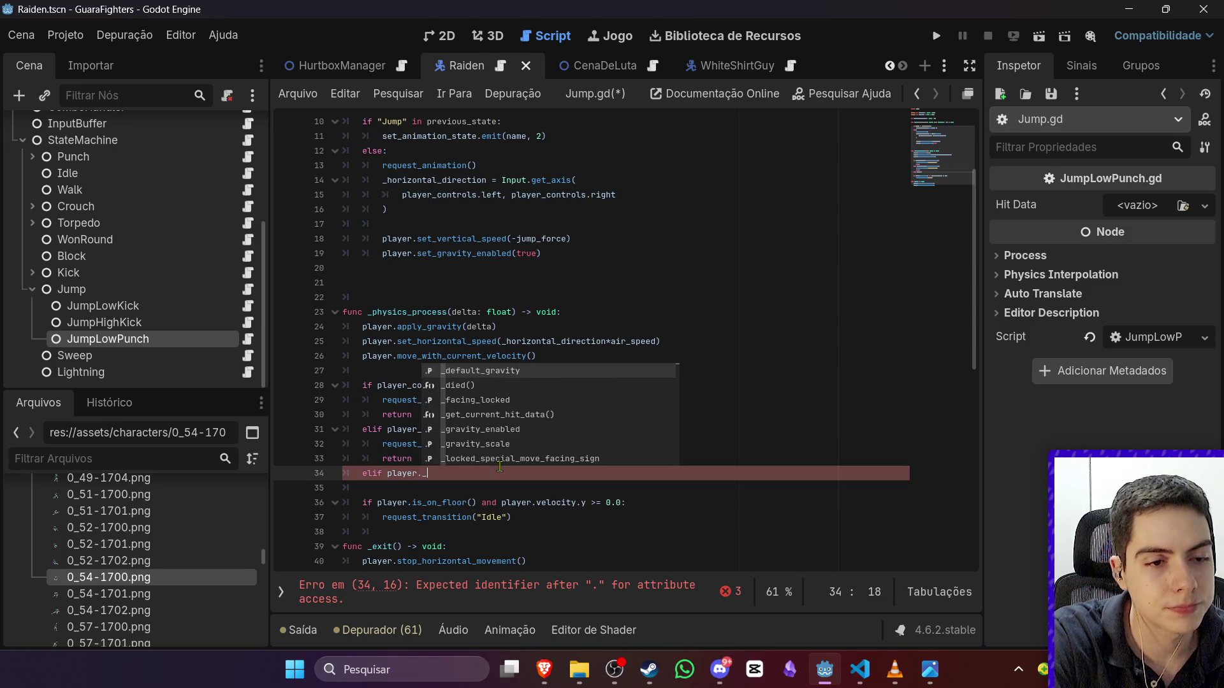
key(BackSpace)
key(BackSpace)
text(_cont)
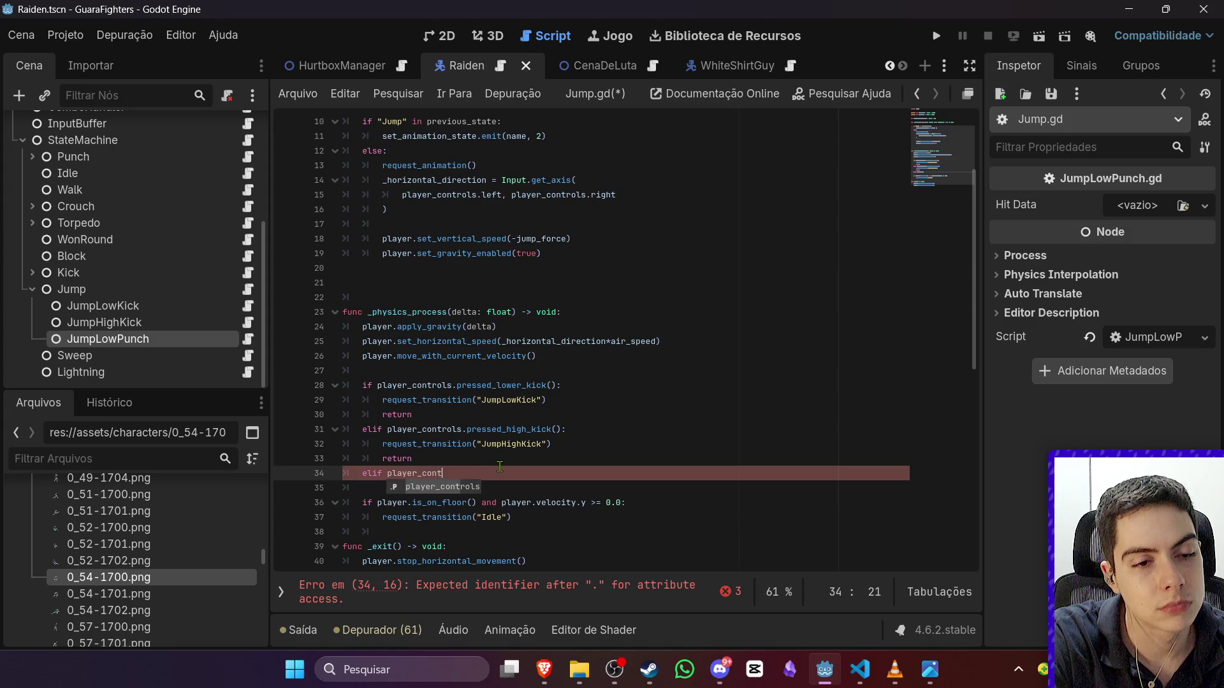
text(rols.pre)
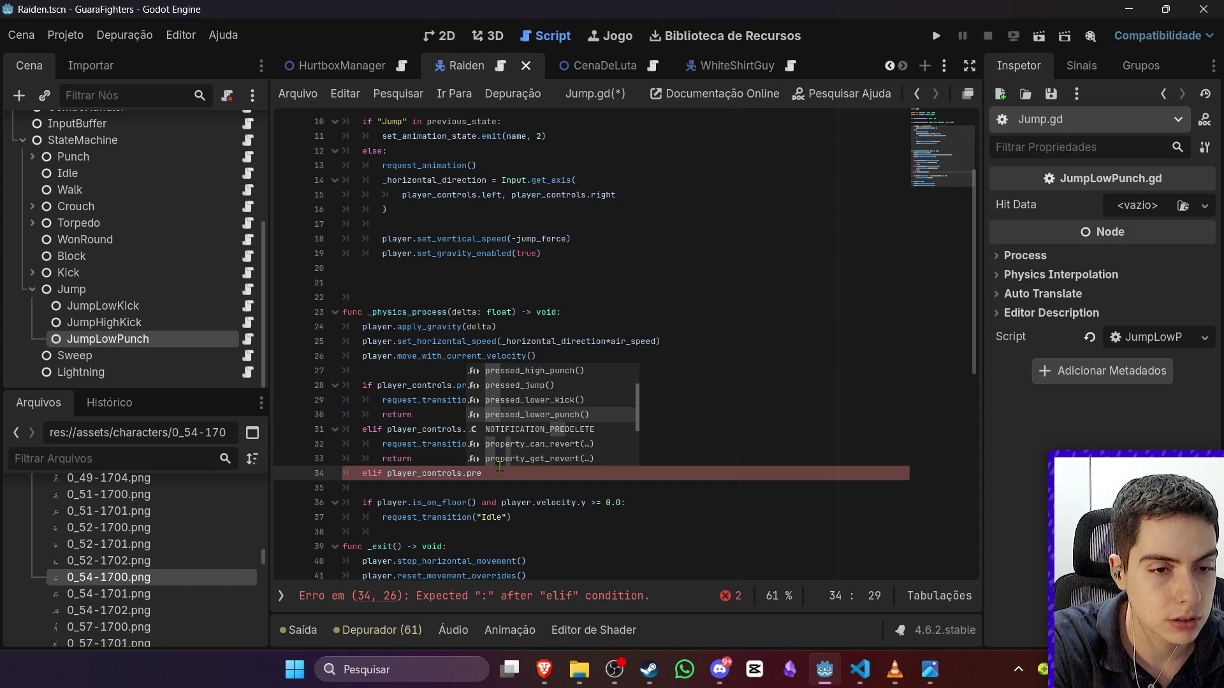
key(Down)
key(Down)
key(Return)
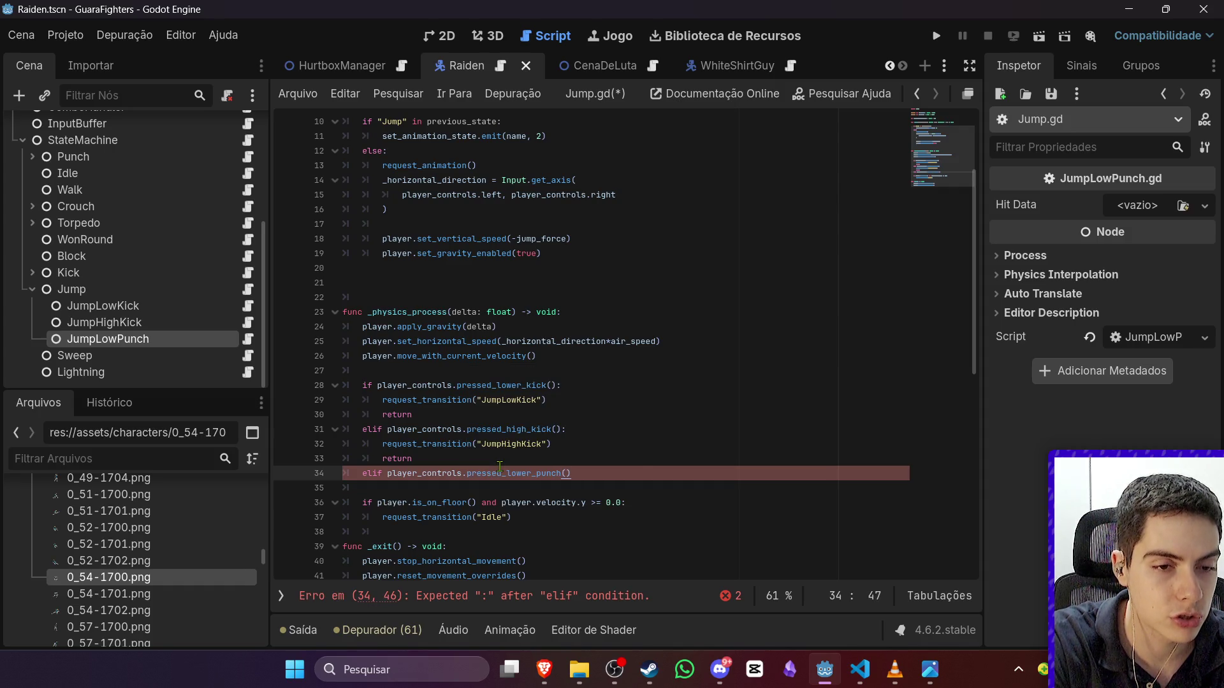
text(:)
Step: Make the low-punch branch call request_transition("JumpLowPunch") and save Jump.gd
key(Return)
text(request)
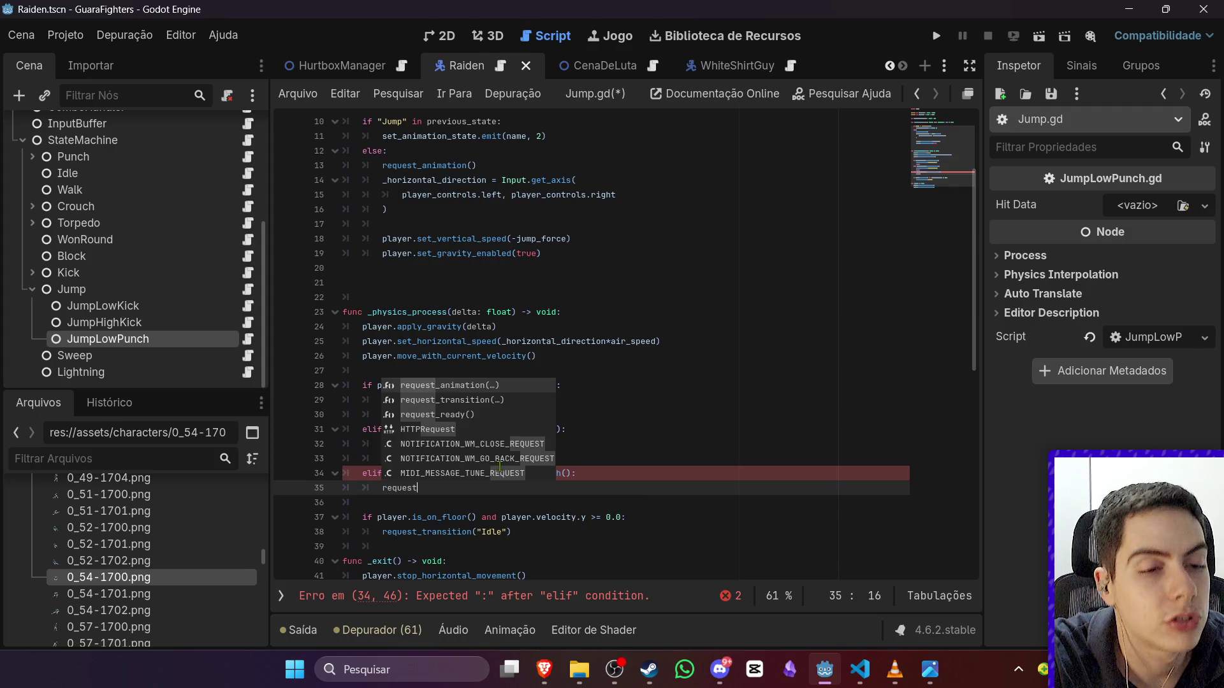
key(Return)
key(BackSpace)
key(BackSpace)
key(BackSpace)
text(_tr)
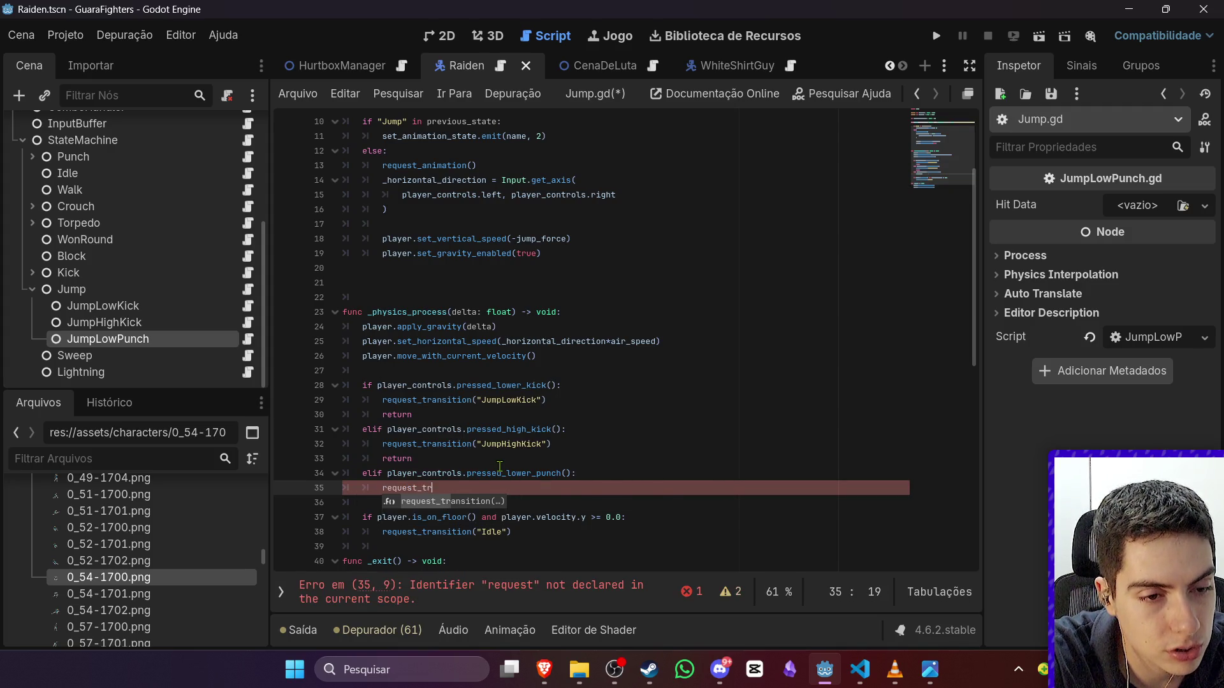
key(Return)
text("JumpL)
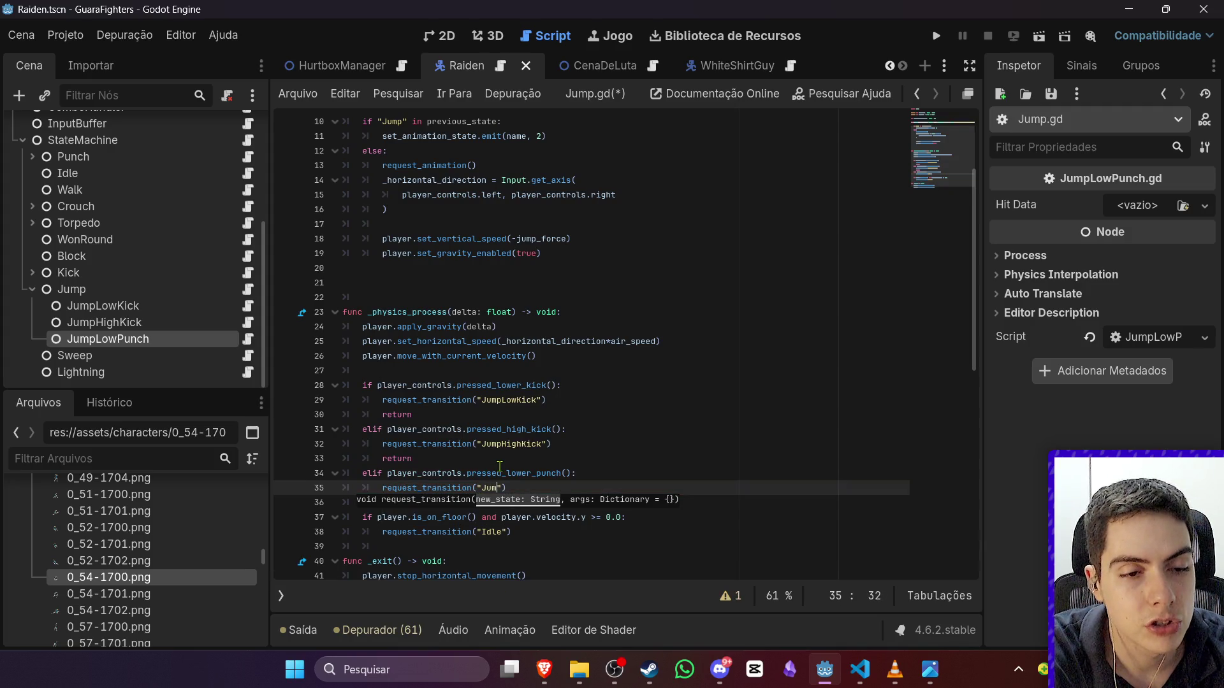
text(ow)
text(Punch)
key(ctrl+s)
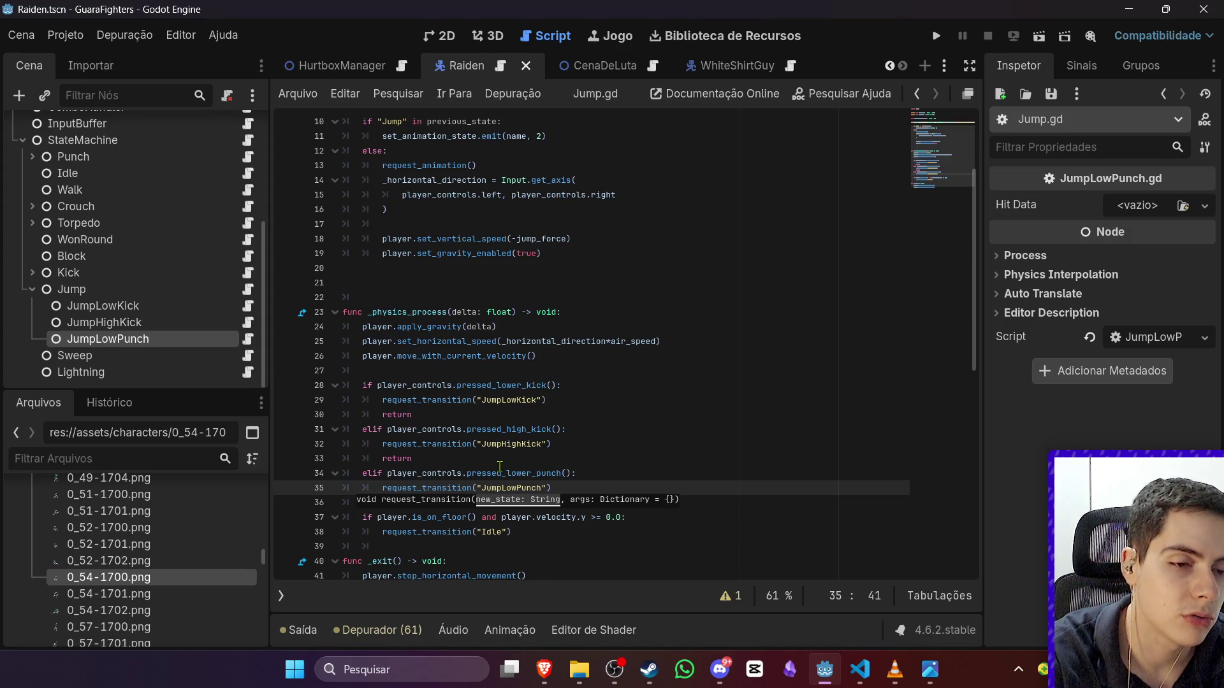
Step: Add a return line after the JumpLowPunch transition
key(End)
key(Return)
text(return)
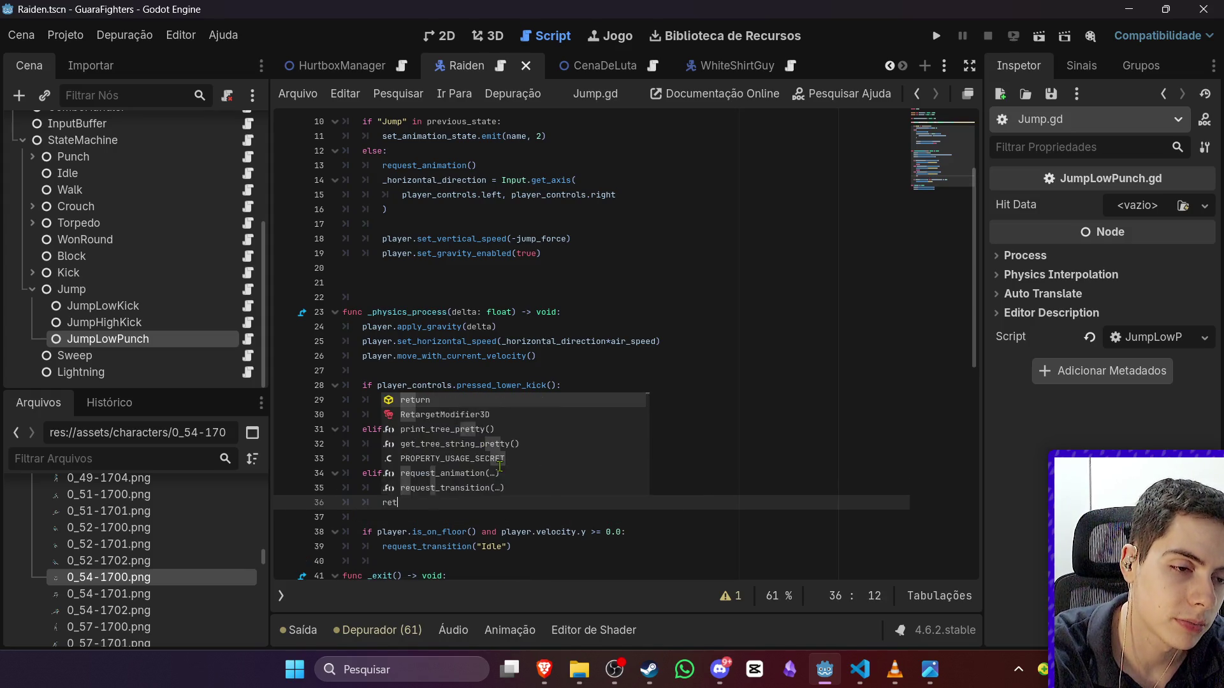
key(Escape)
click(602, 445)
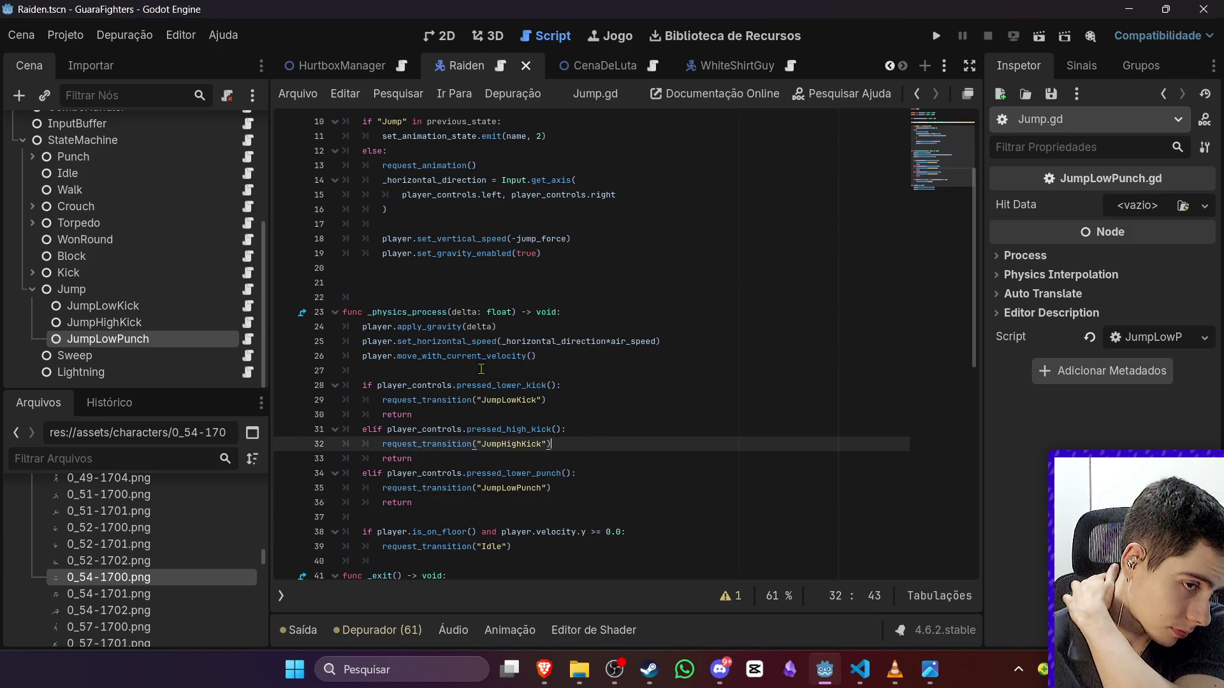
scroll(127, 206, up, 5)
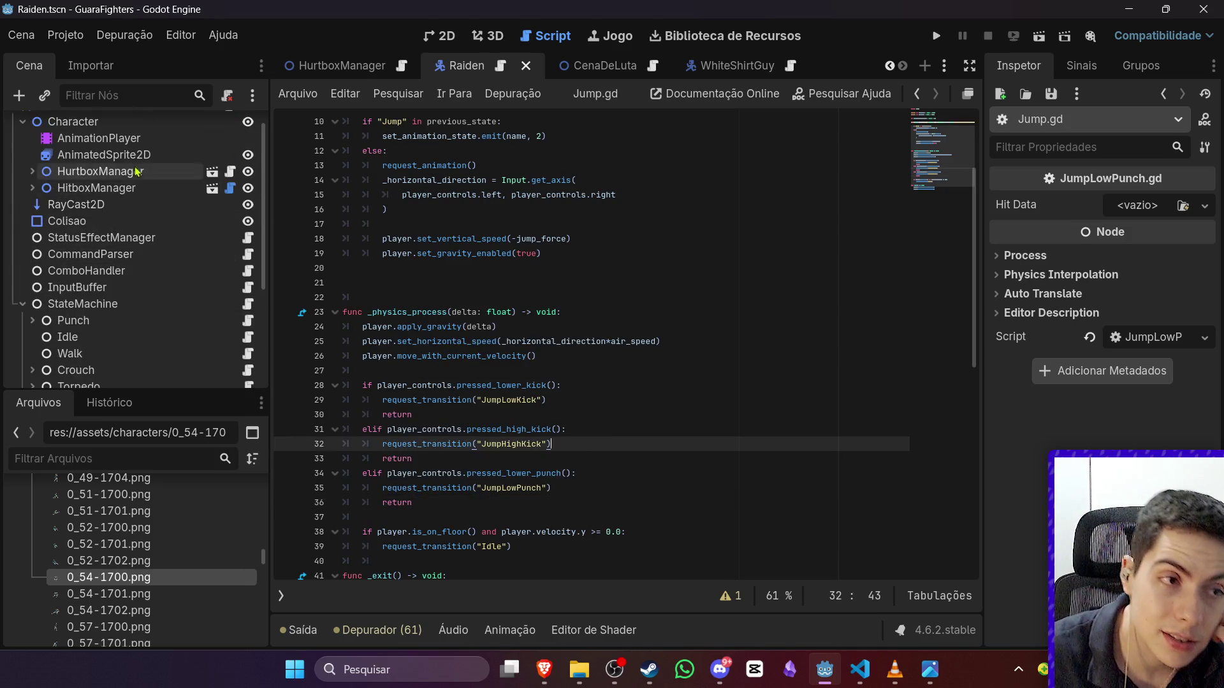
Step: Inspect Raiden's JumpHighKick sprite frames and animation timeline, then run the project to test it
click(144, 154)
click(127, 138)
click(128, 154)
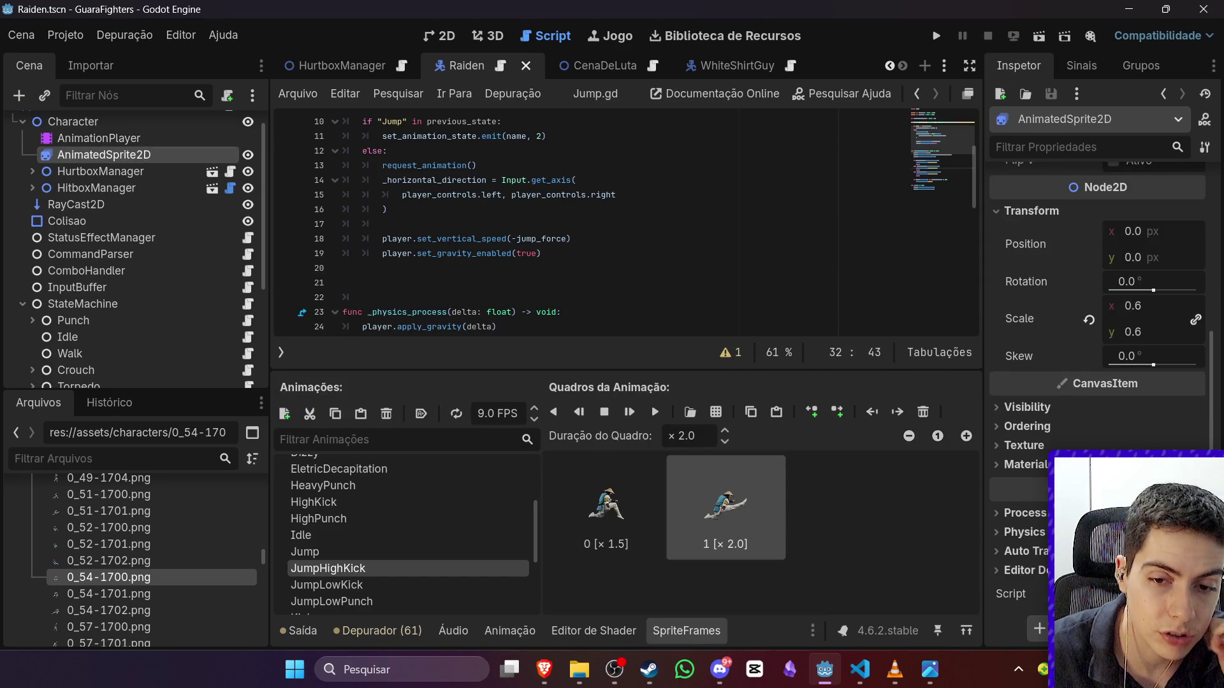
click(99, 138)
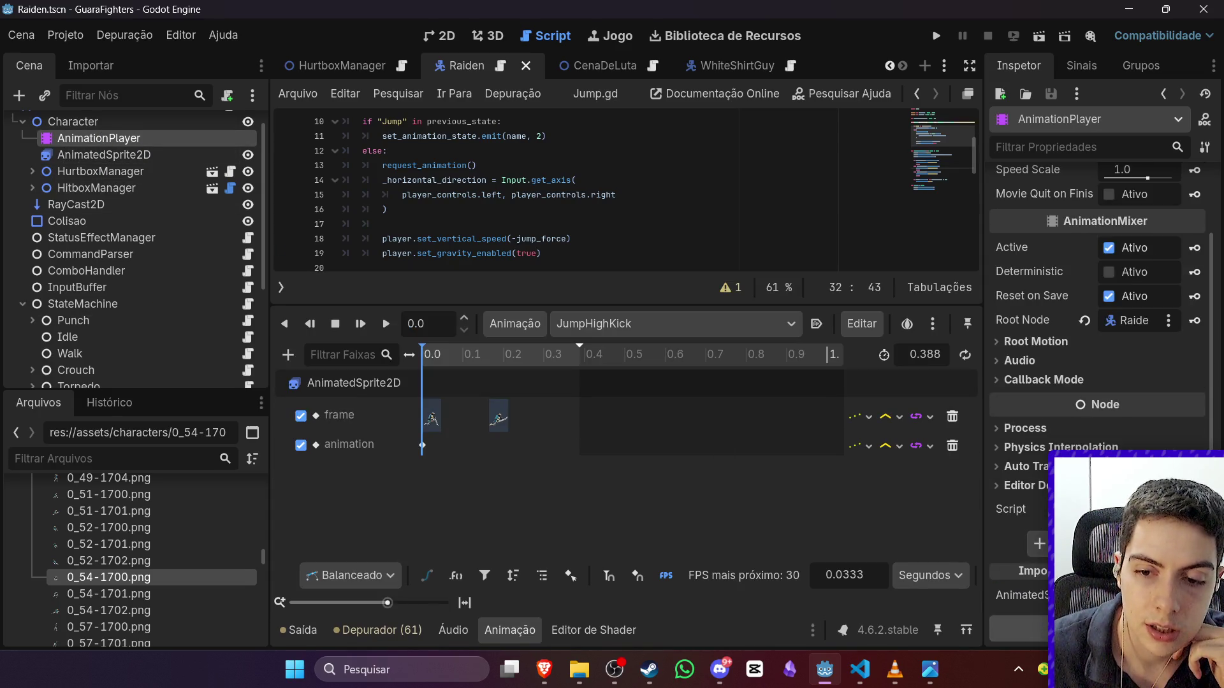
click(669, 324)
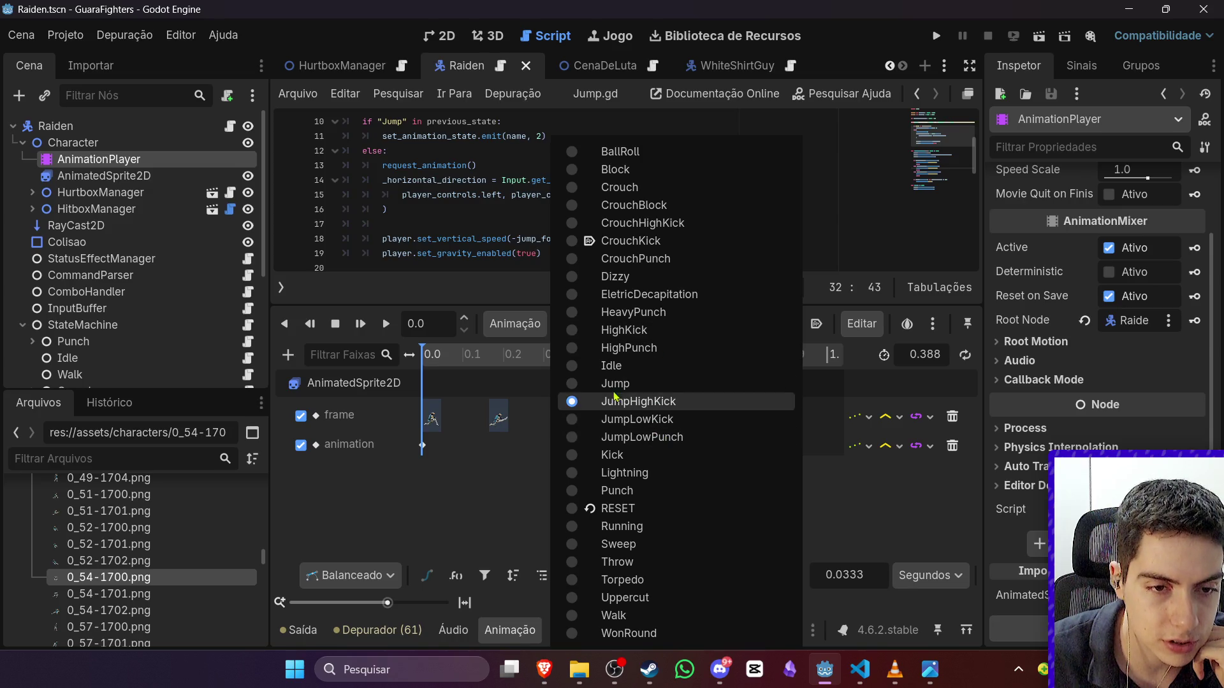
click(615, 400)
click(936, 36)
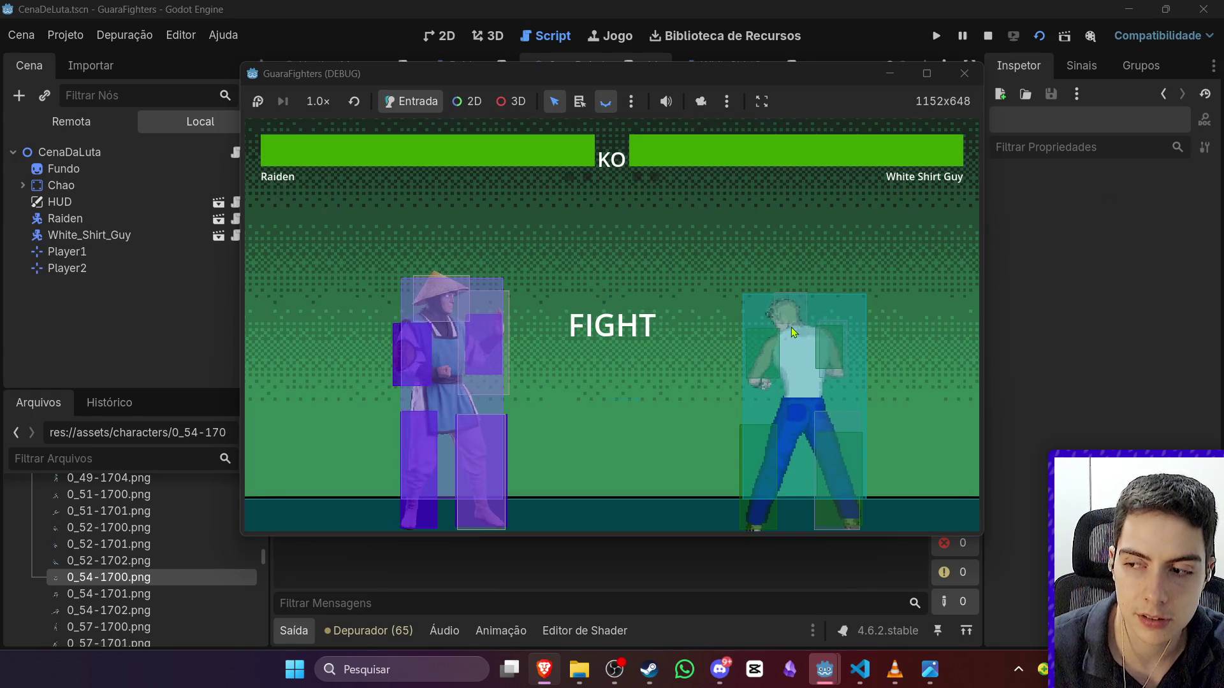
Step: Make Raiden jump, attack, step forward and strike the opponent, then close the game with F8
key(w)
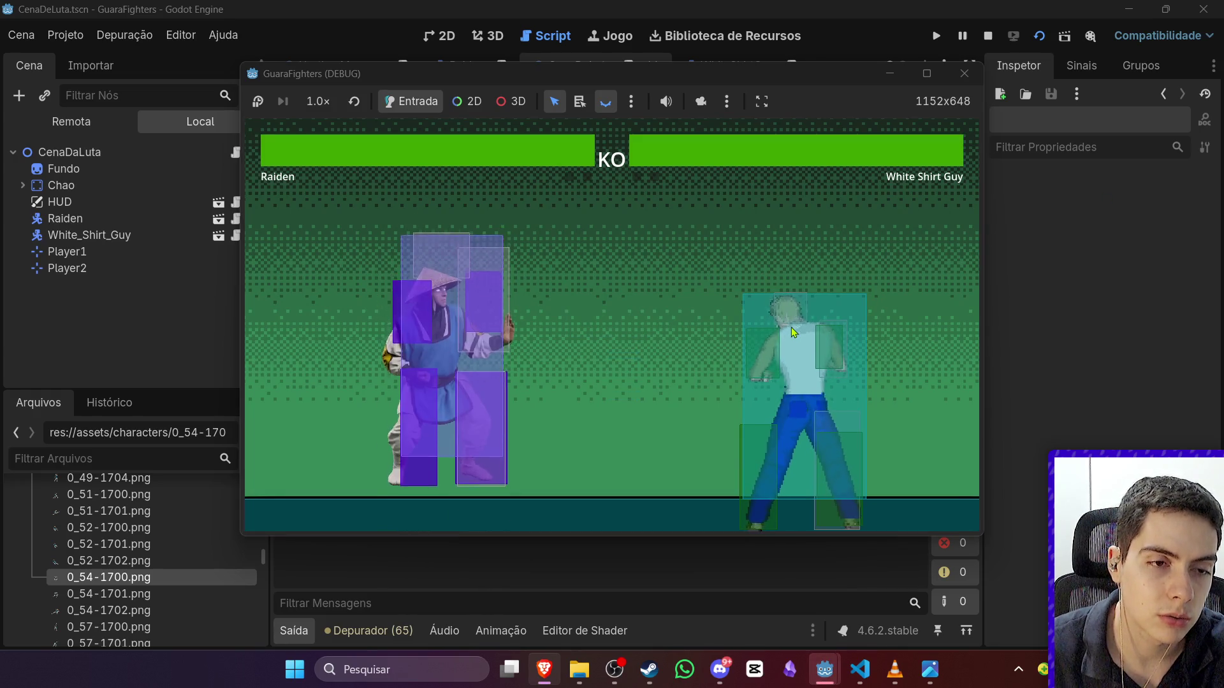
key(j)
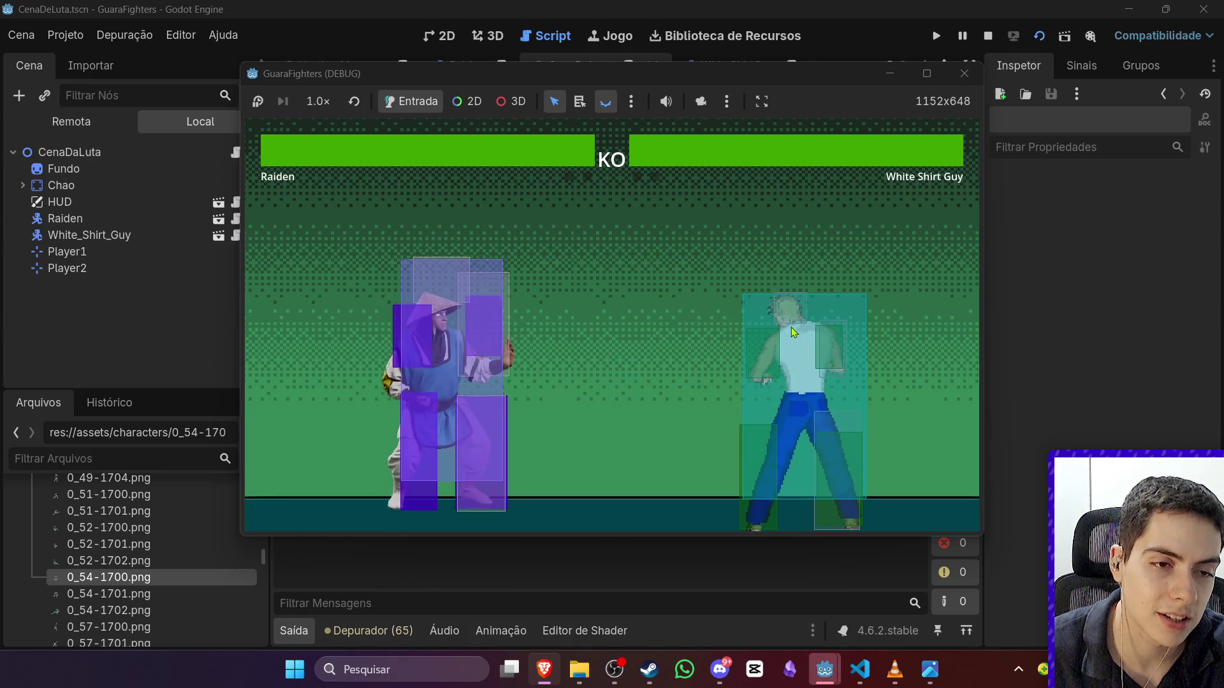
key(d)
key(j)
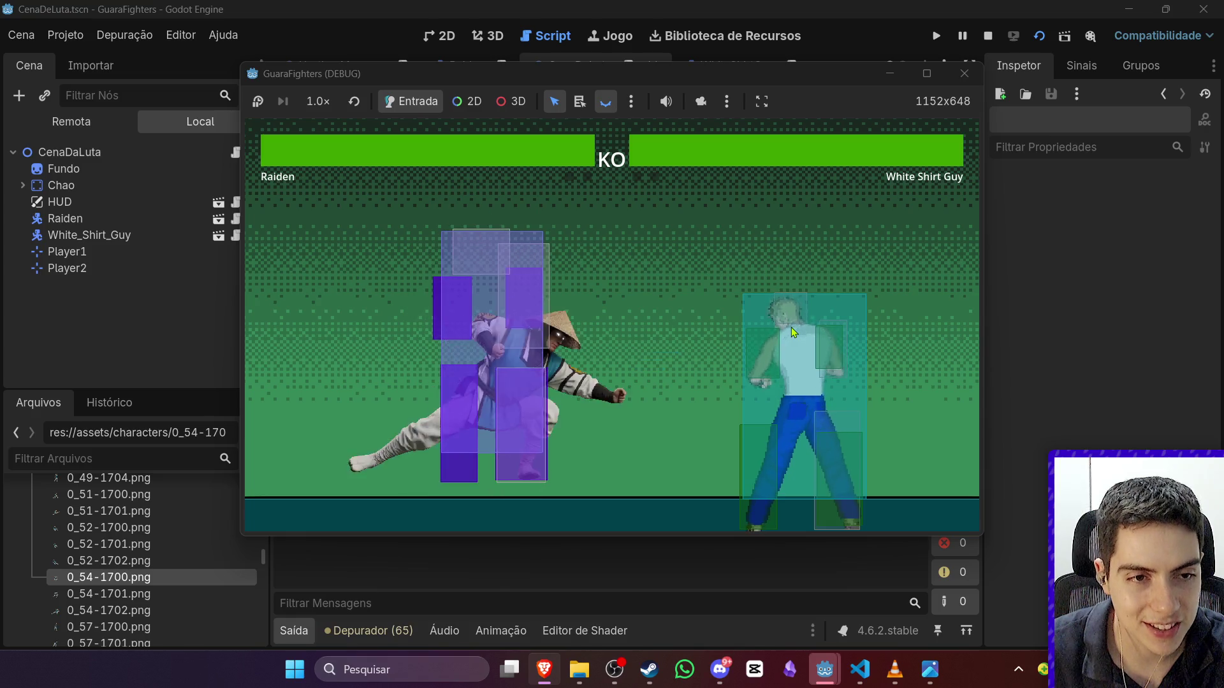
key(F8)
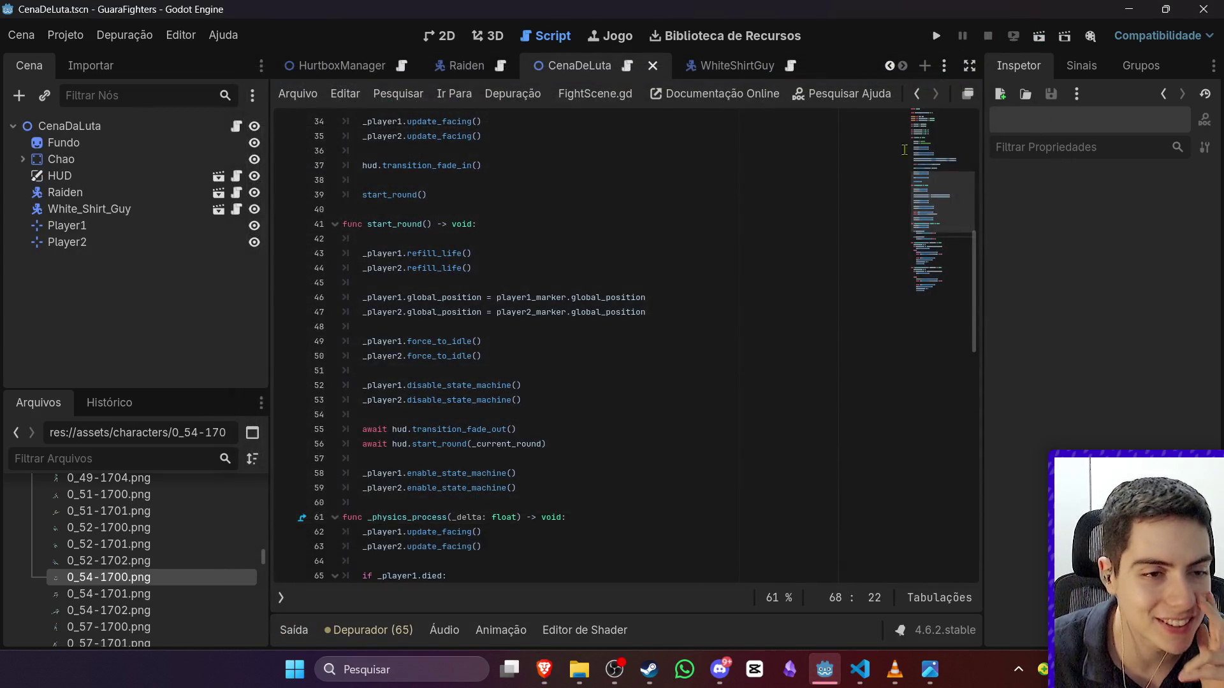
Step: Back in the Raiden scene, play and scrub through the JumpLowPunch animation
click(733, 67)
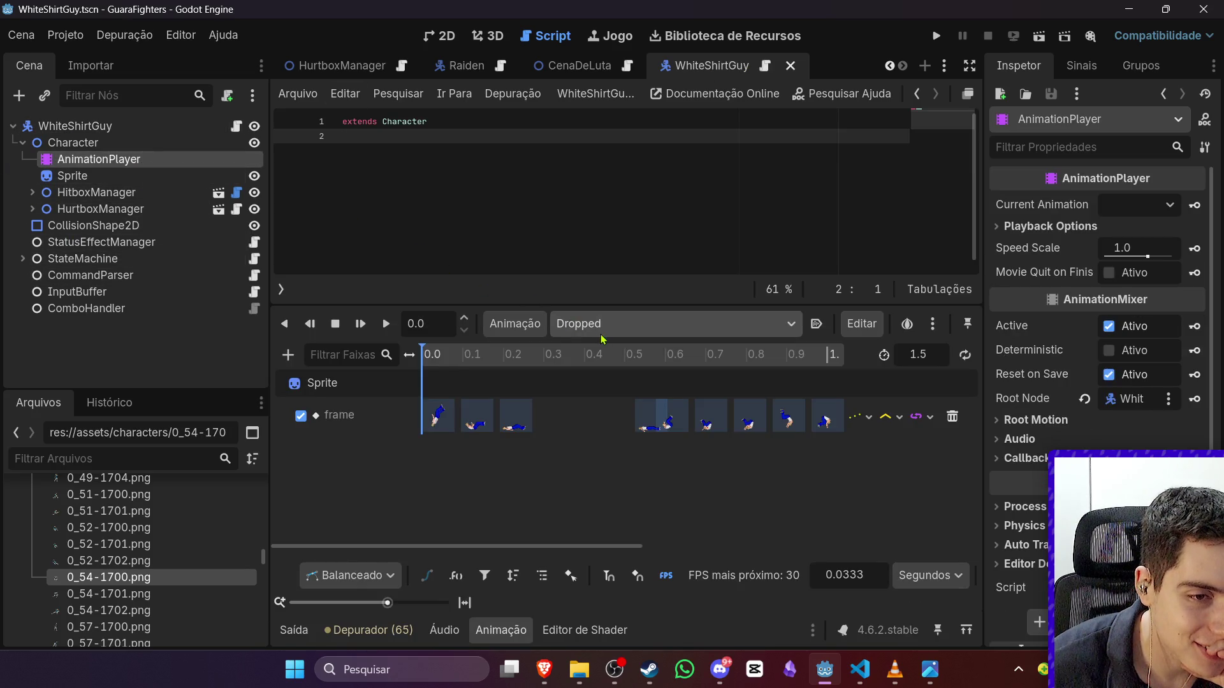
click(460, 66)
scroll(471, 192, down, 4)
scroll(471, 191, up, 1)
click(650, 324)
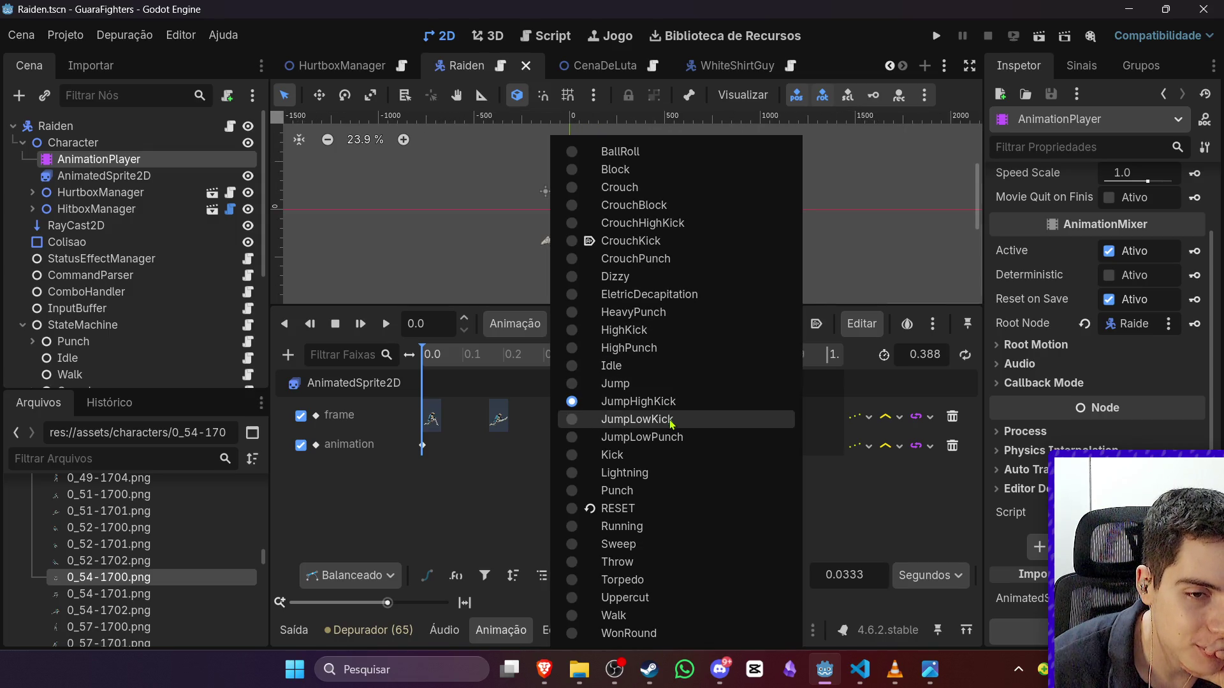
click(682, 437)
click(386, 324)
click(335, 323)
mouse_move(408, 368)
mouse_down()
mouse_move(599, 384)
mouse_move(423, 378)
mouse_move(569, 384)
mouse_move(415, 404)
mouse_move(558, 427)
mouse_up()
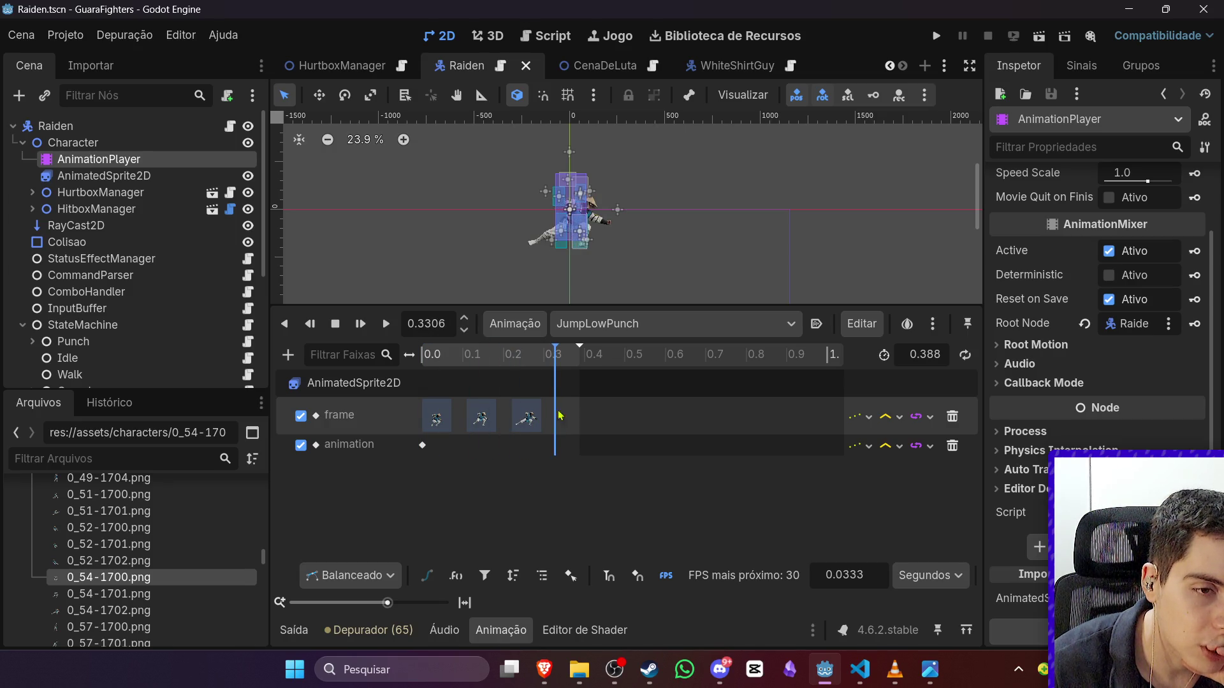
Step: Load CrouchPunch in the AnimationPlayer and scrub its timeline to the last frame
click(637, 324)
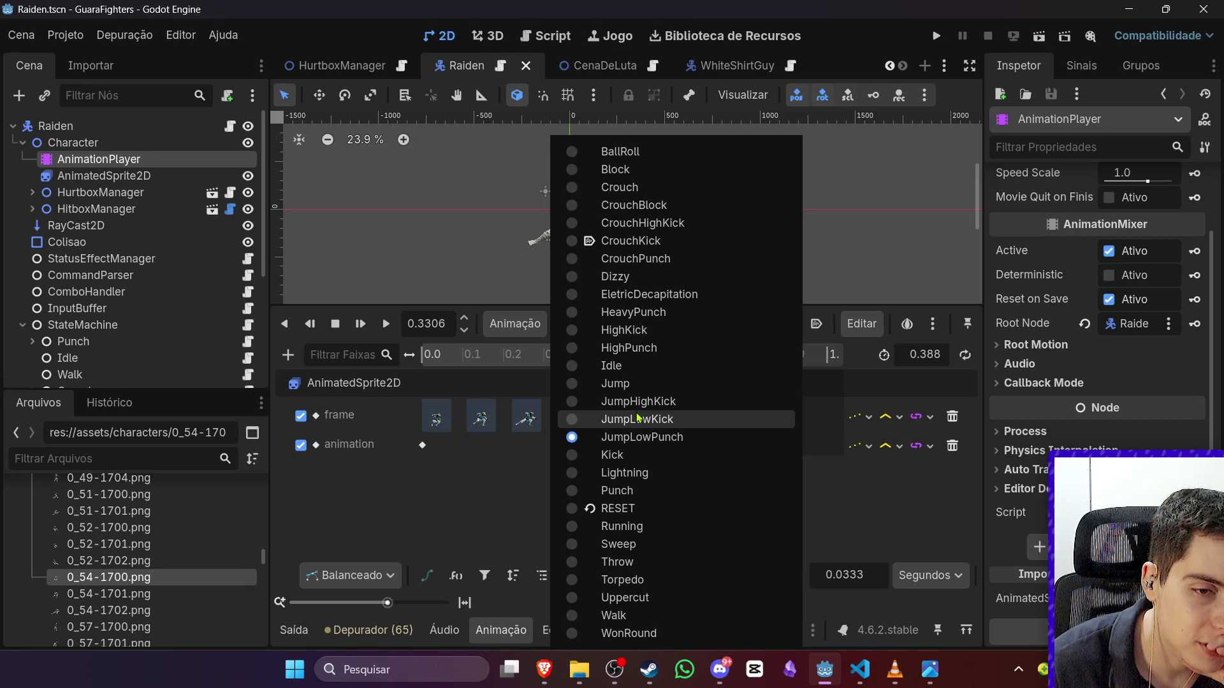
click(680, 258)
mouse_move(454, 358)
mouse_down()
mouse_move(655, 372)
mouse_move(395, 372)
mouse_up()
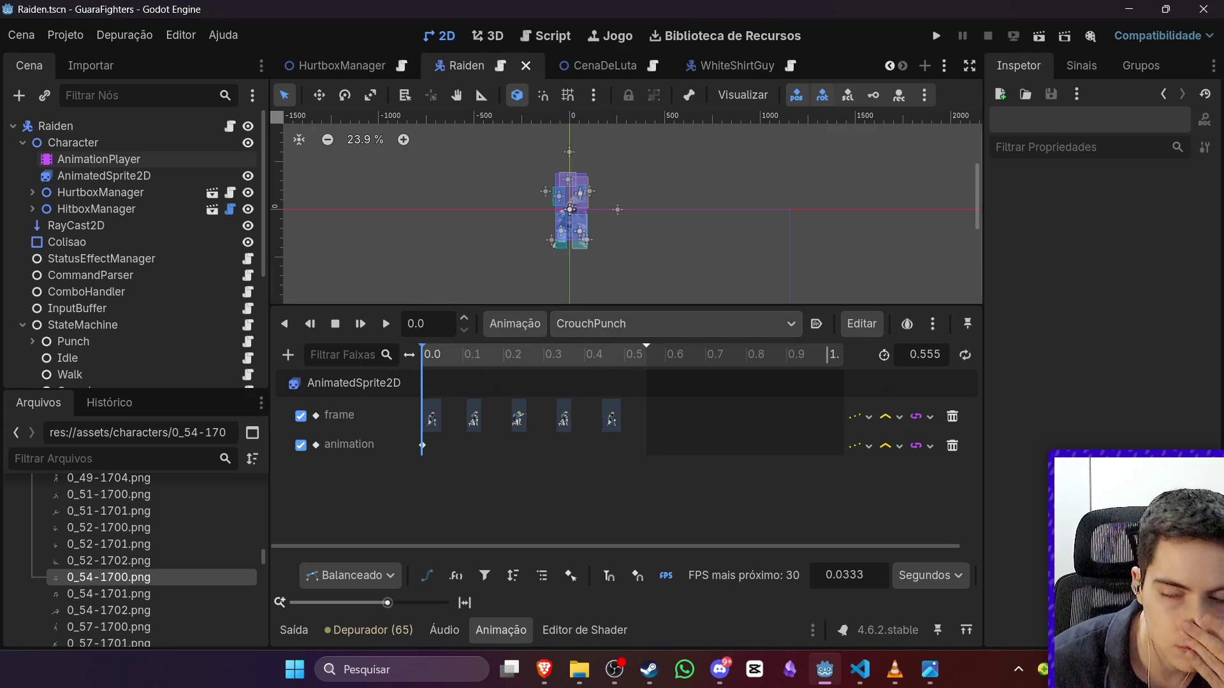
click(604, 326)
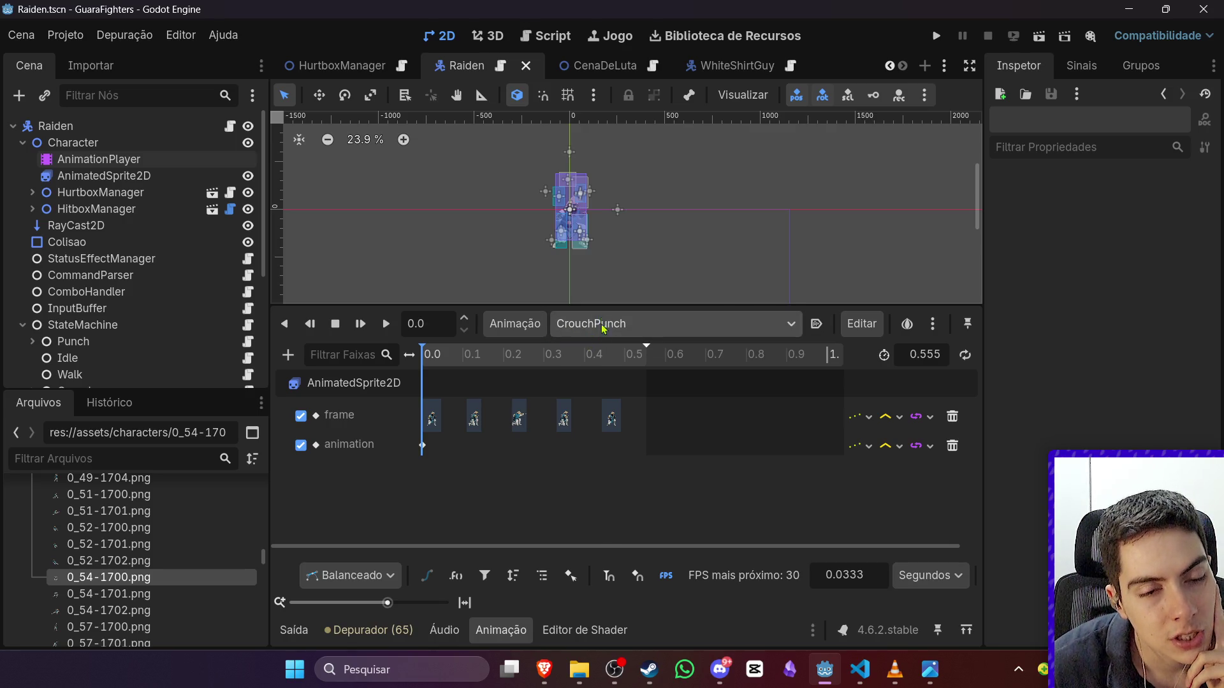
click(531, 355)
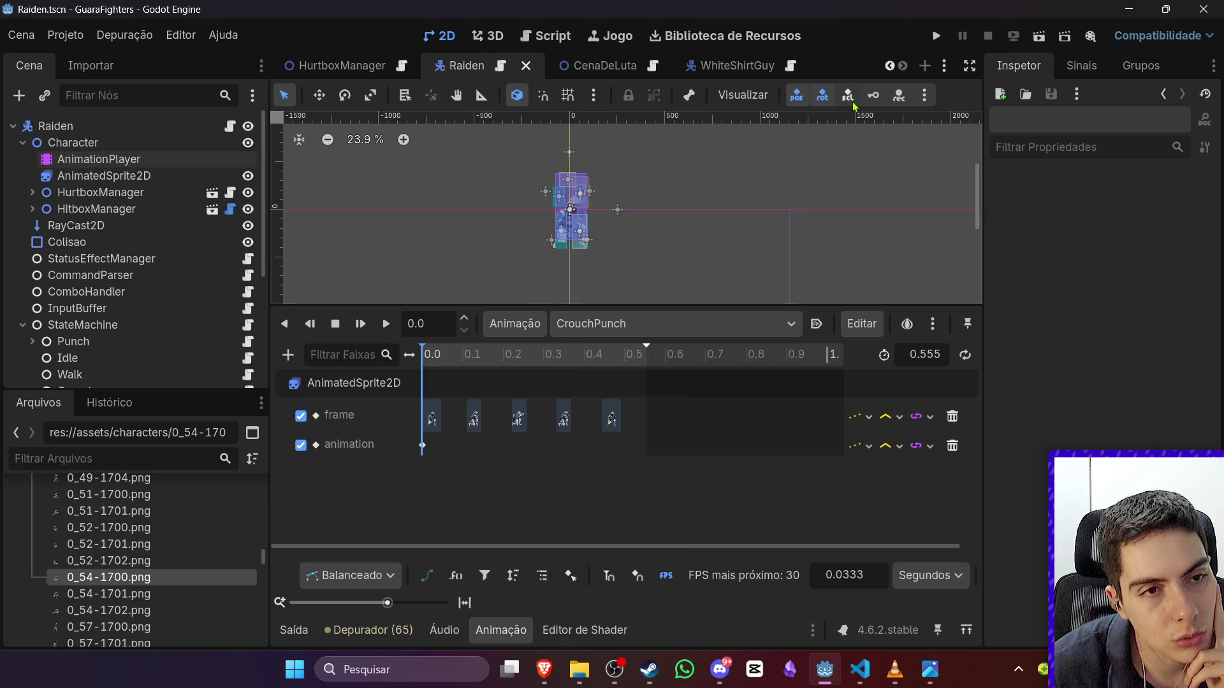
click(75, 36)
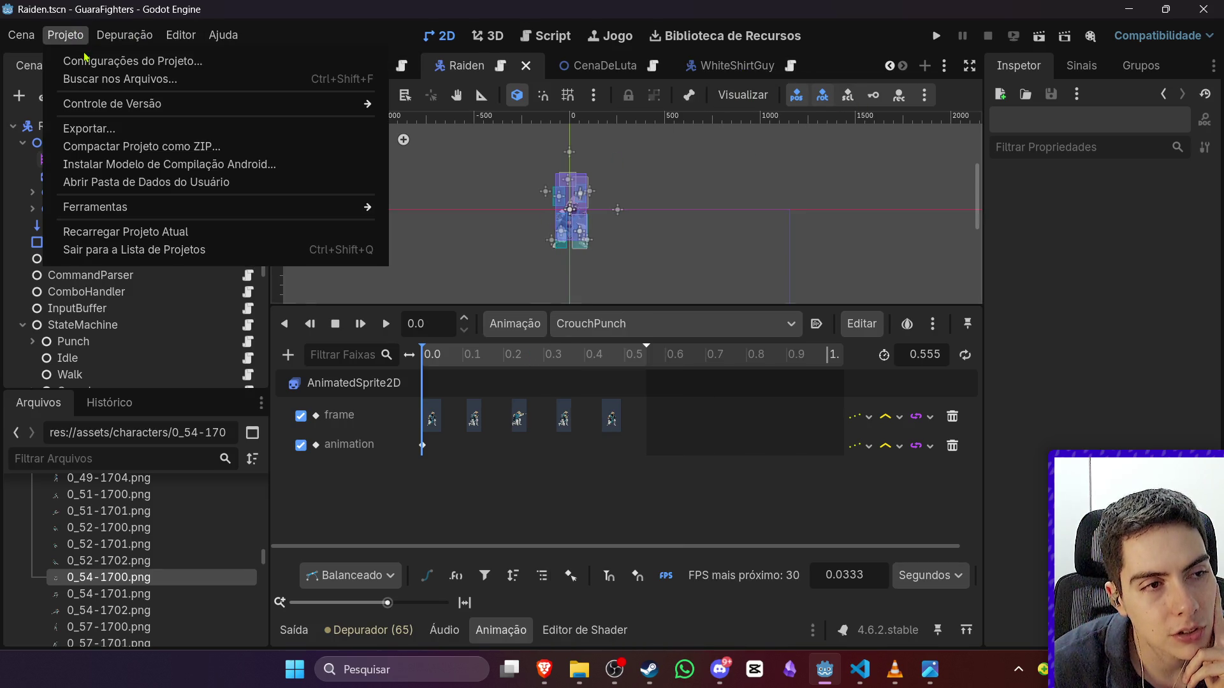
click(114, 61)
click(299, 114)
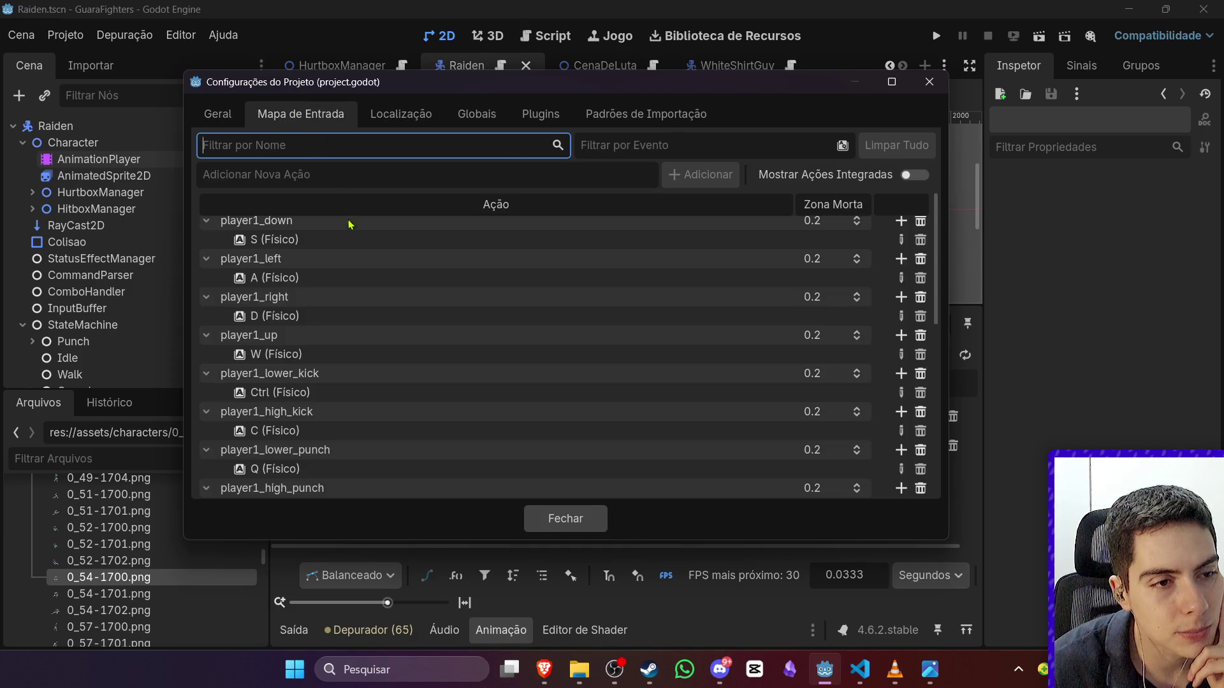
scroll(332, 394, up, 1)
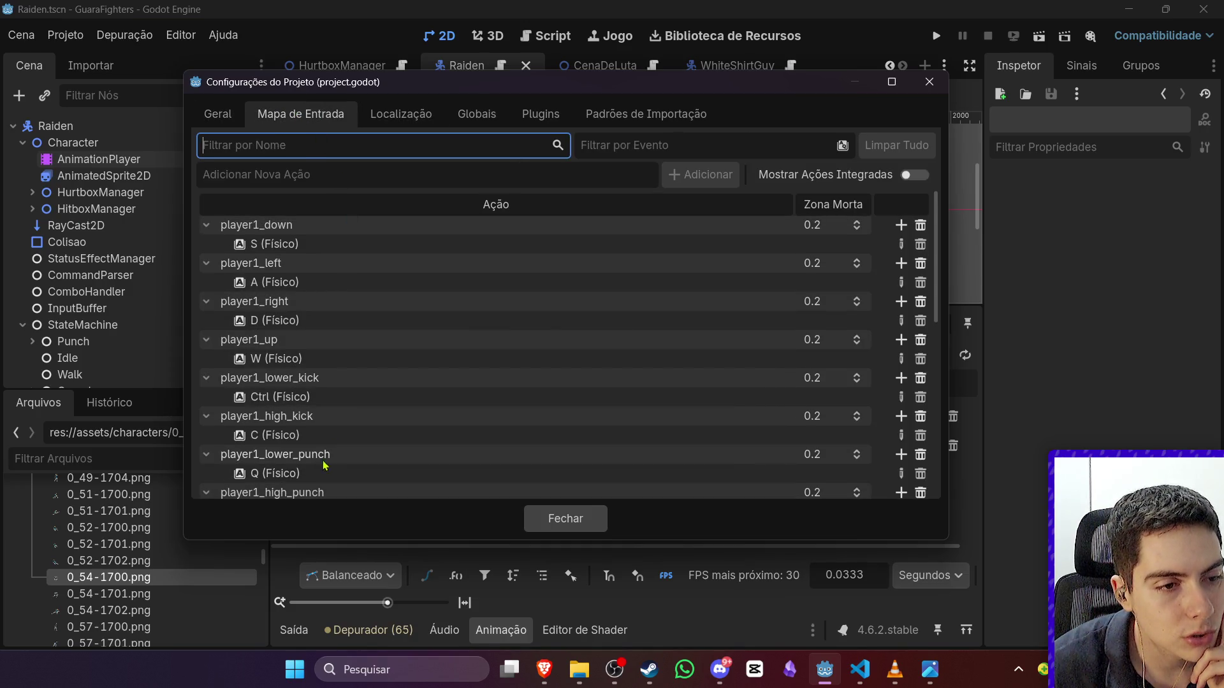
click(929, 81)
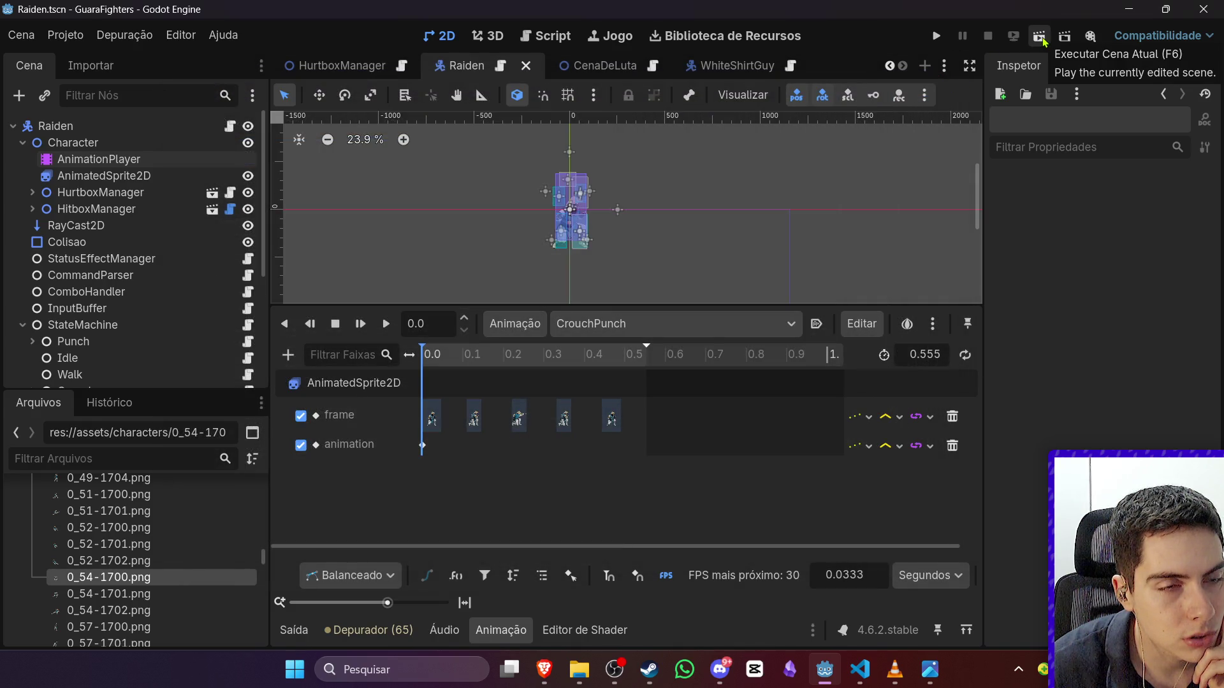
Step: Switch to the CenaDeLuta fight scene and run it
click(66, 35)
click(124, 35)
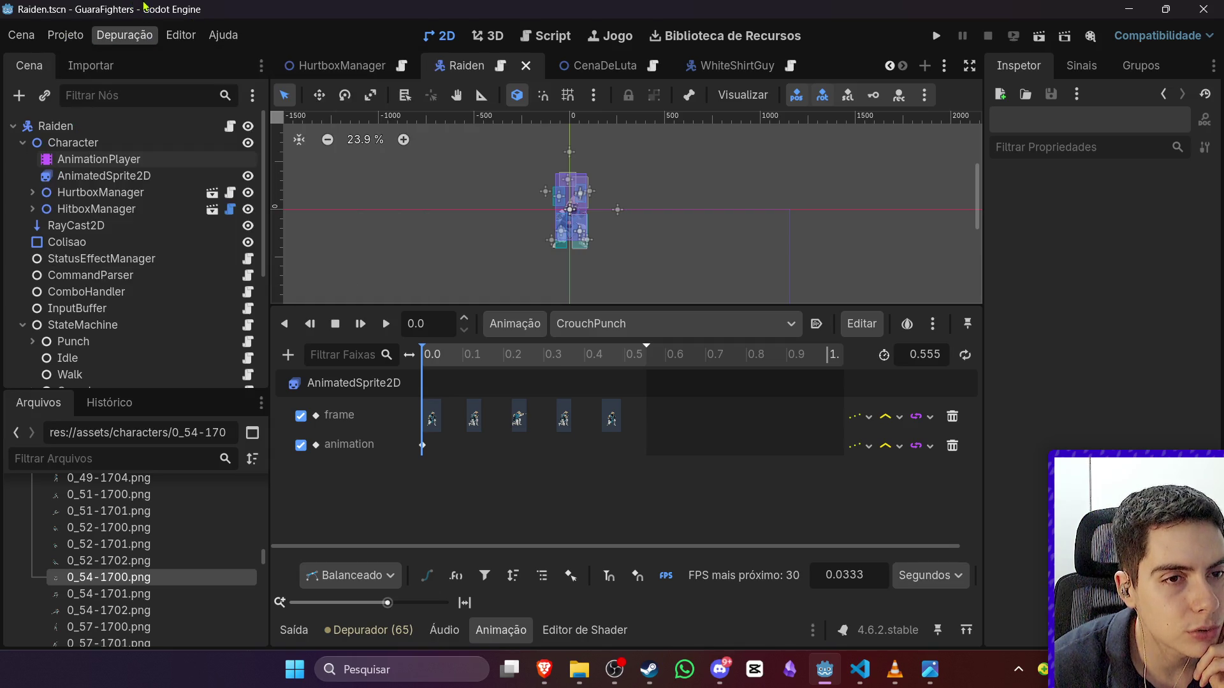
click(605, 66)
click(1039, 36)
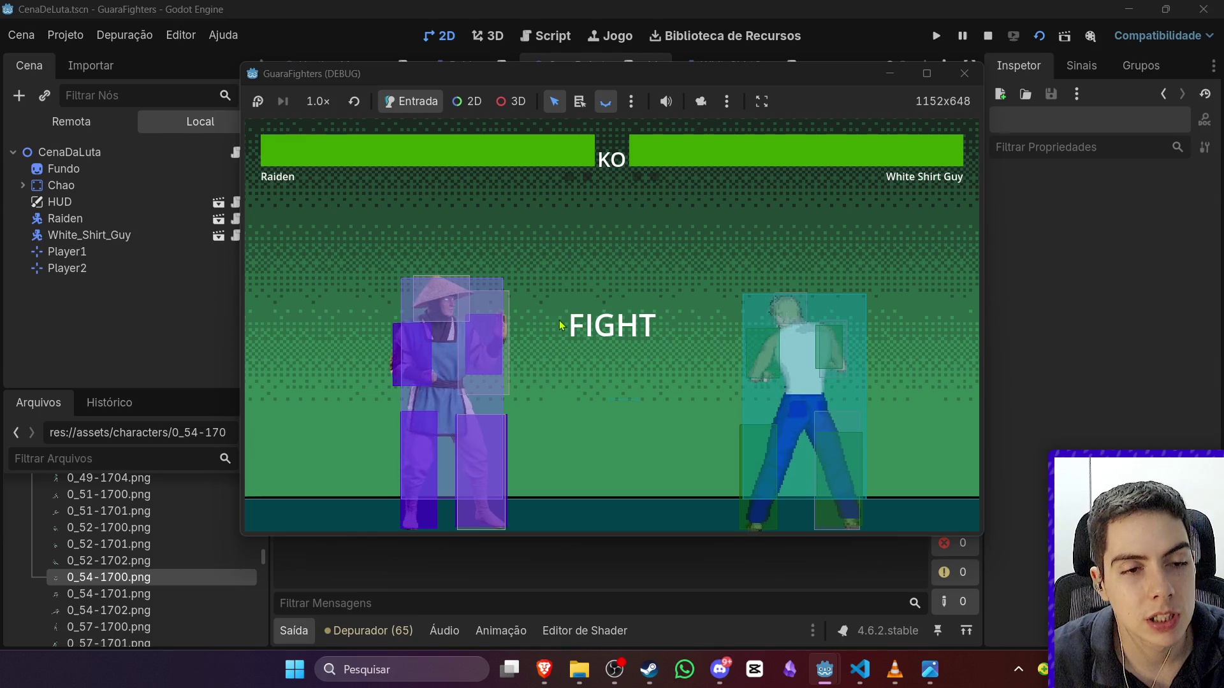
Step: Walk Raiden back and forth performing three low sweep kicks, then stop the game
key(d)
key(a)
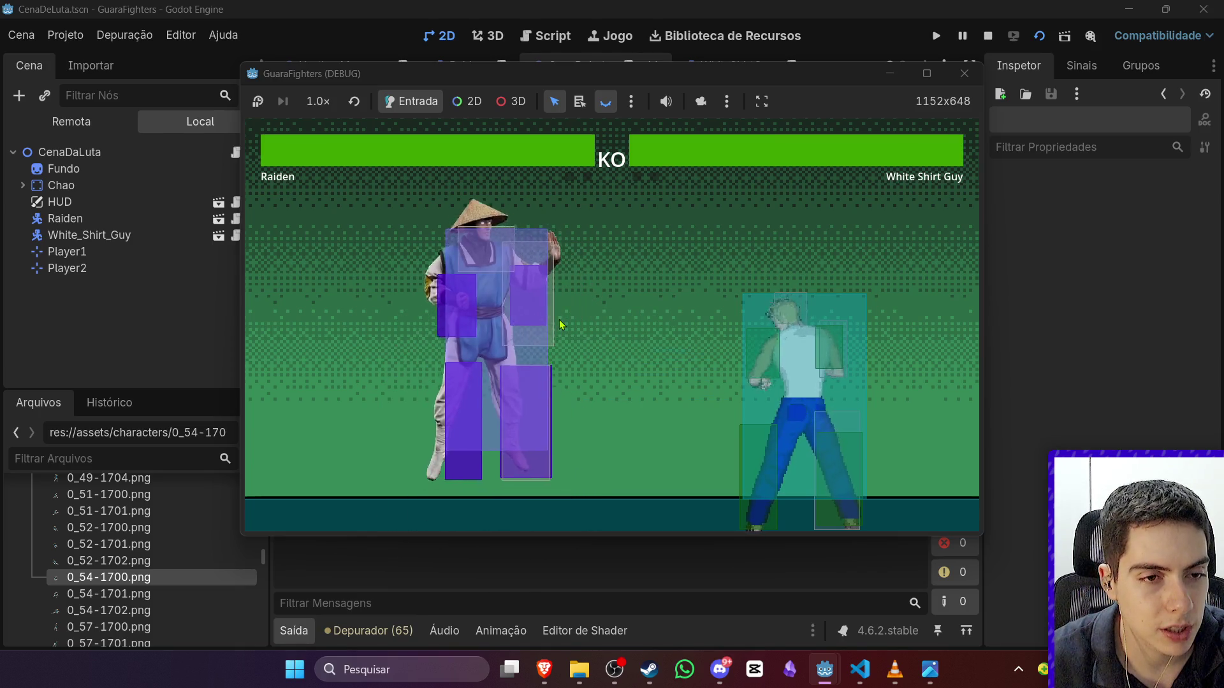
key(s)
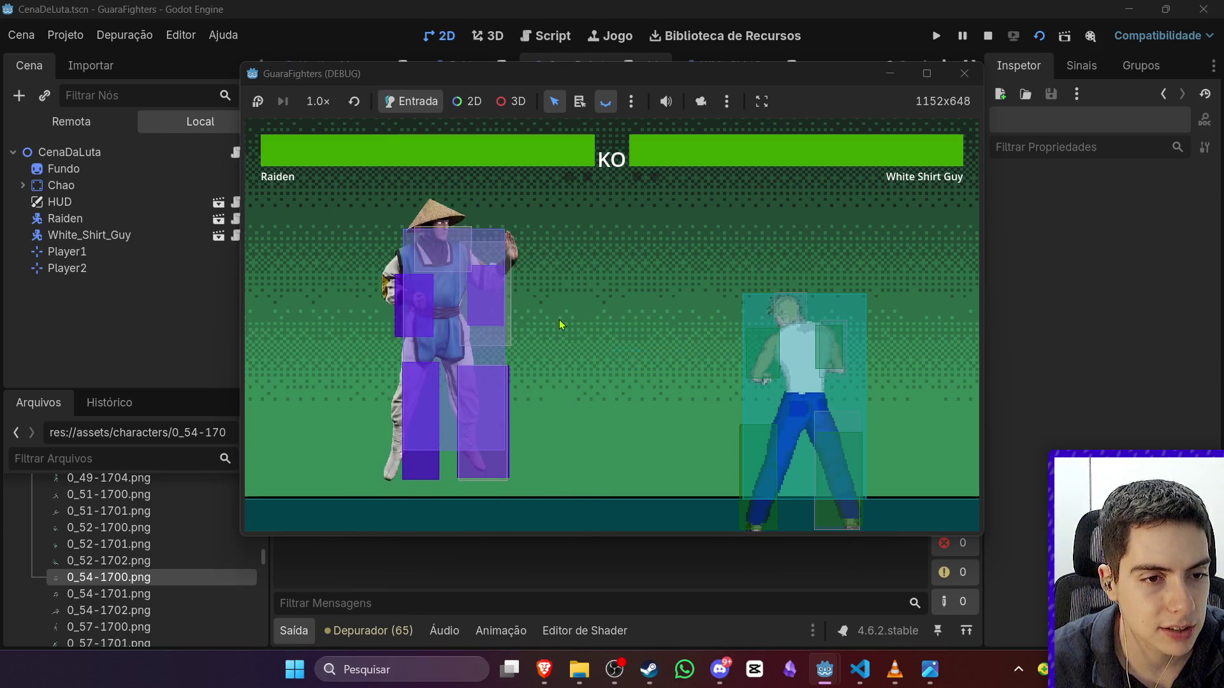
key(s)
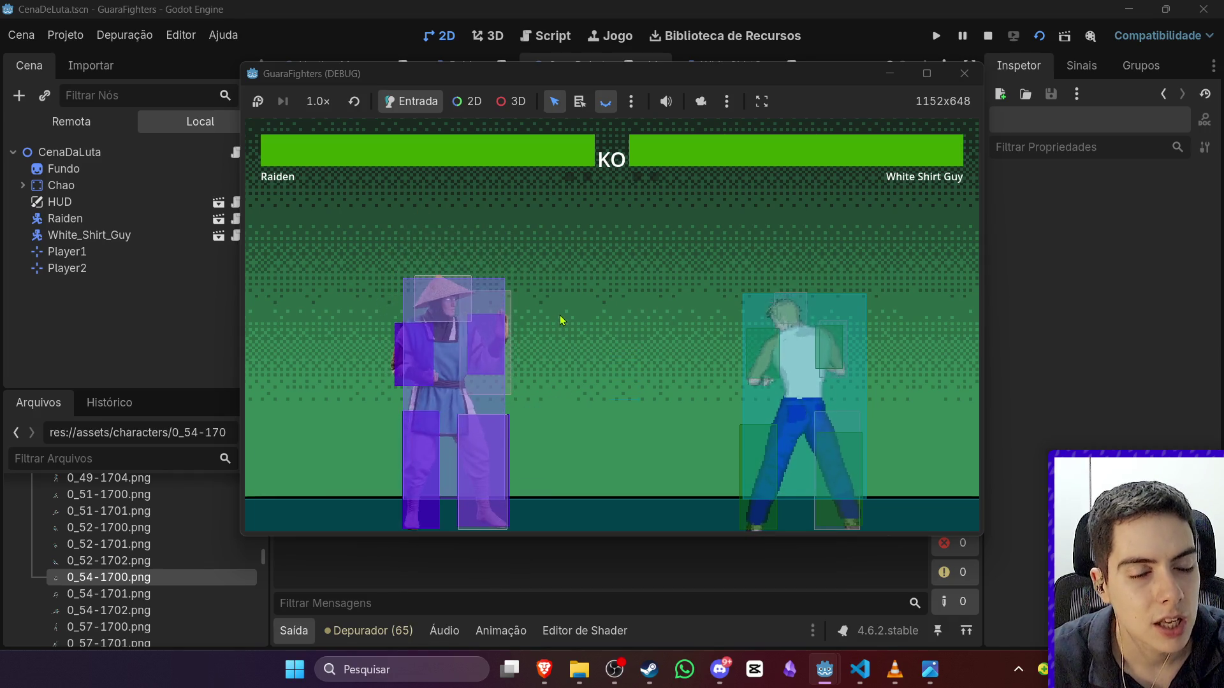
key(d)
key(s)
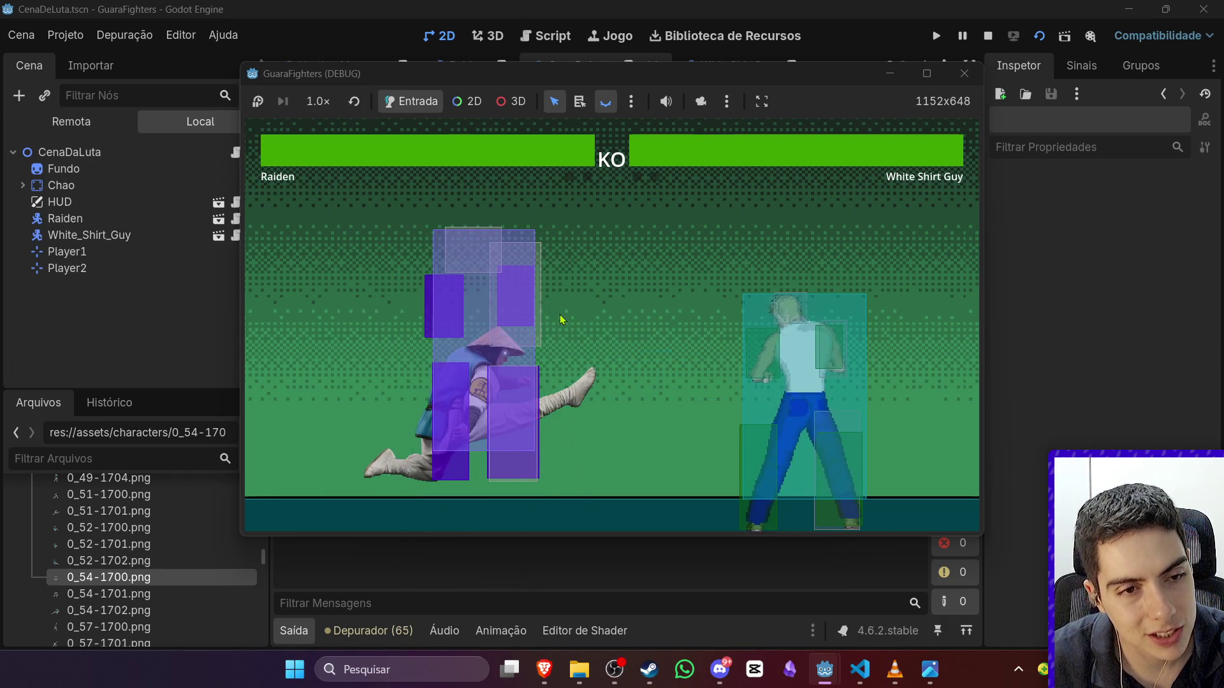
key(a)
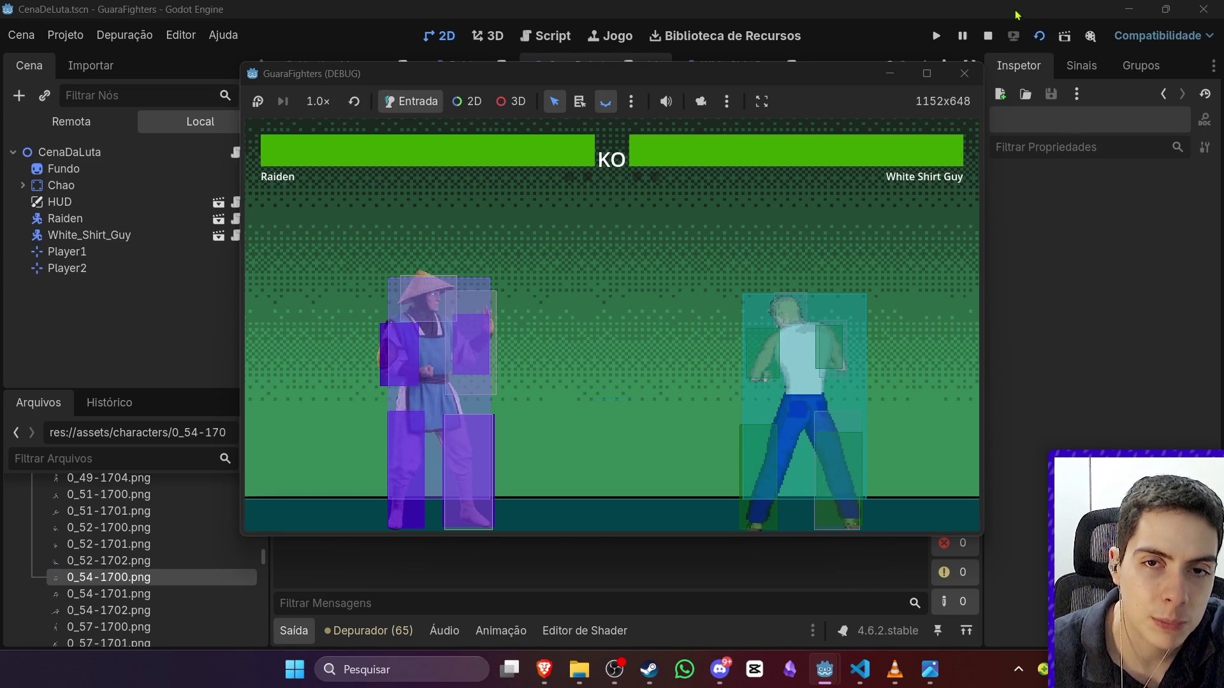
click(988, 36)
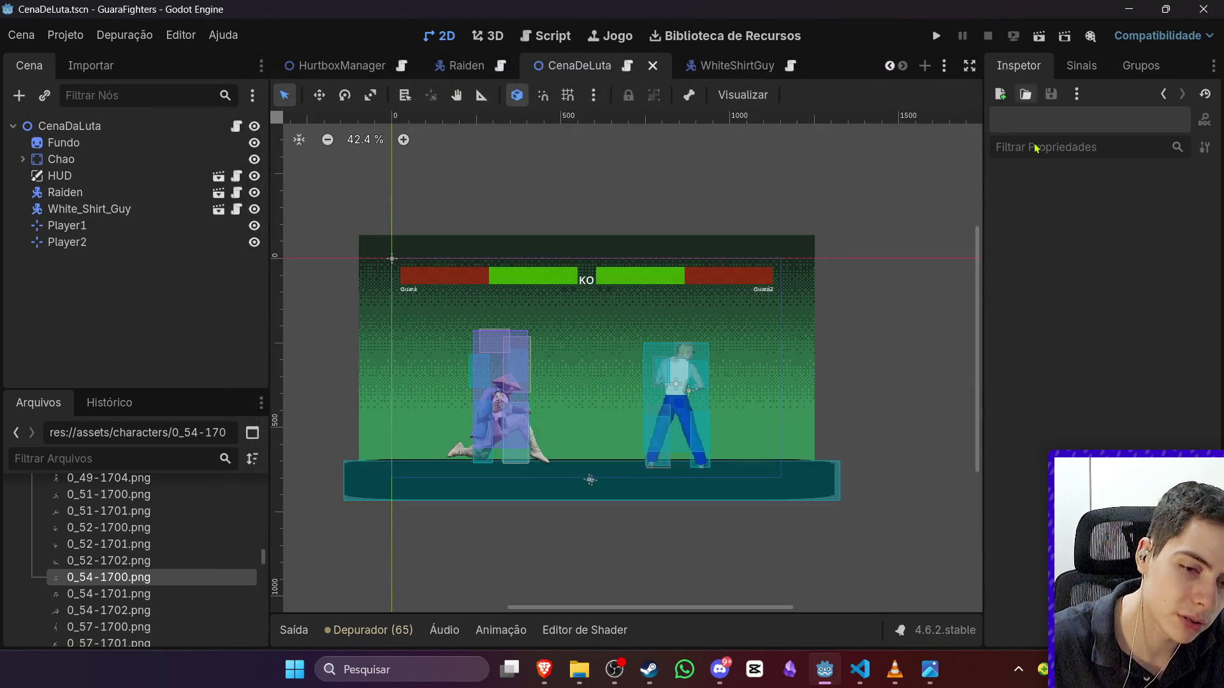
click(868, 672)
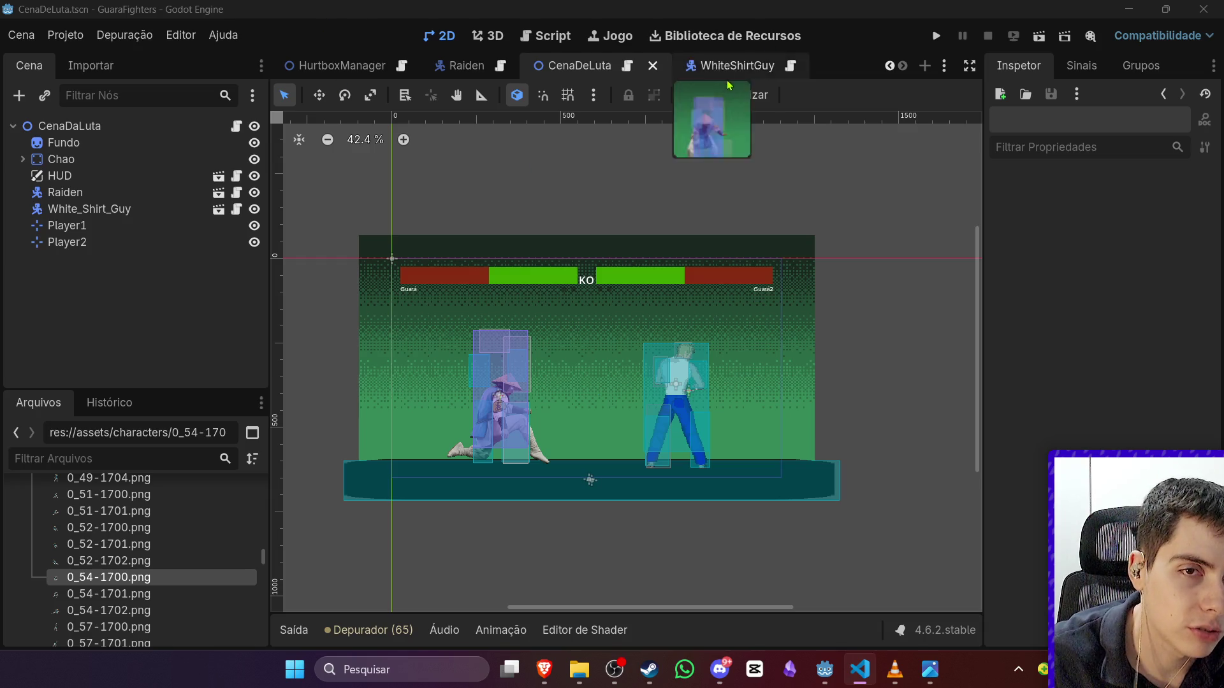
click(696, 74)
Step: Confirm Raiden's LeftLeg hitbox Hit Type is Sweep in its Hit Data, then switch to CenaDeLuta
click(446, 77)
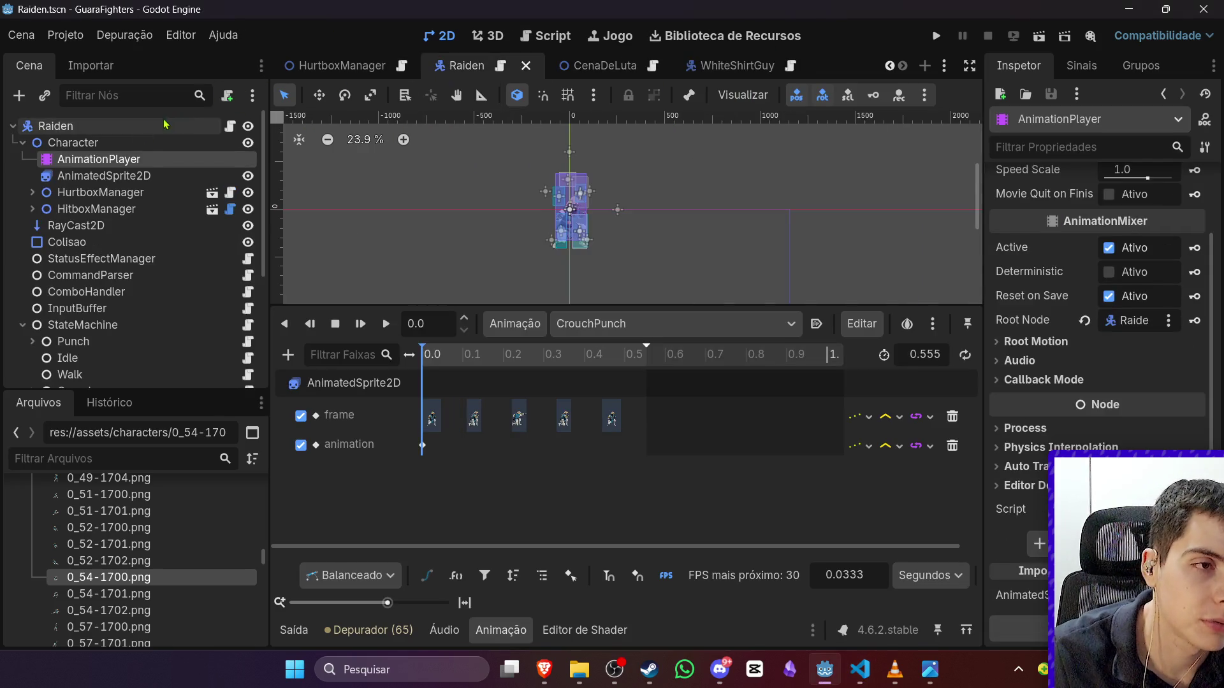
click(49, 215)
click(32, 209)
click(86, 226)
click(42, 226)
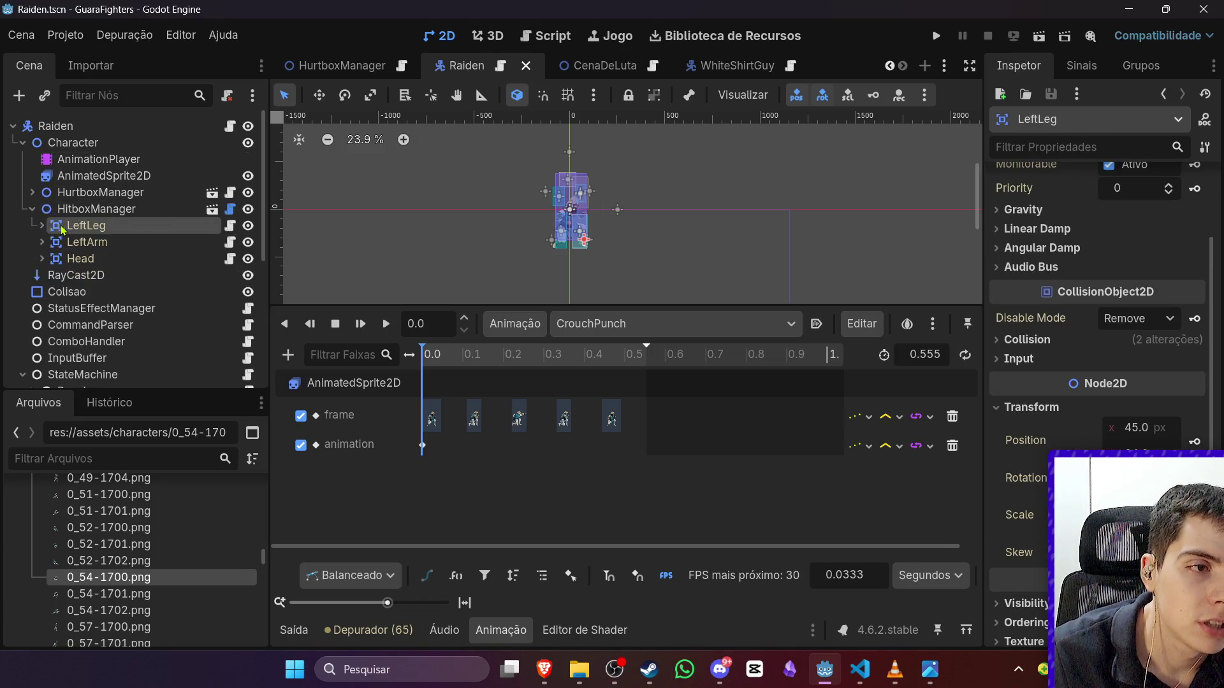
scroll(1161, 208, up, 3)
click(1135, 205)
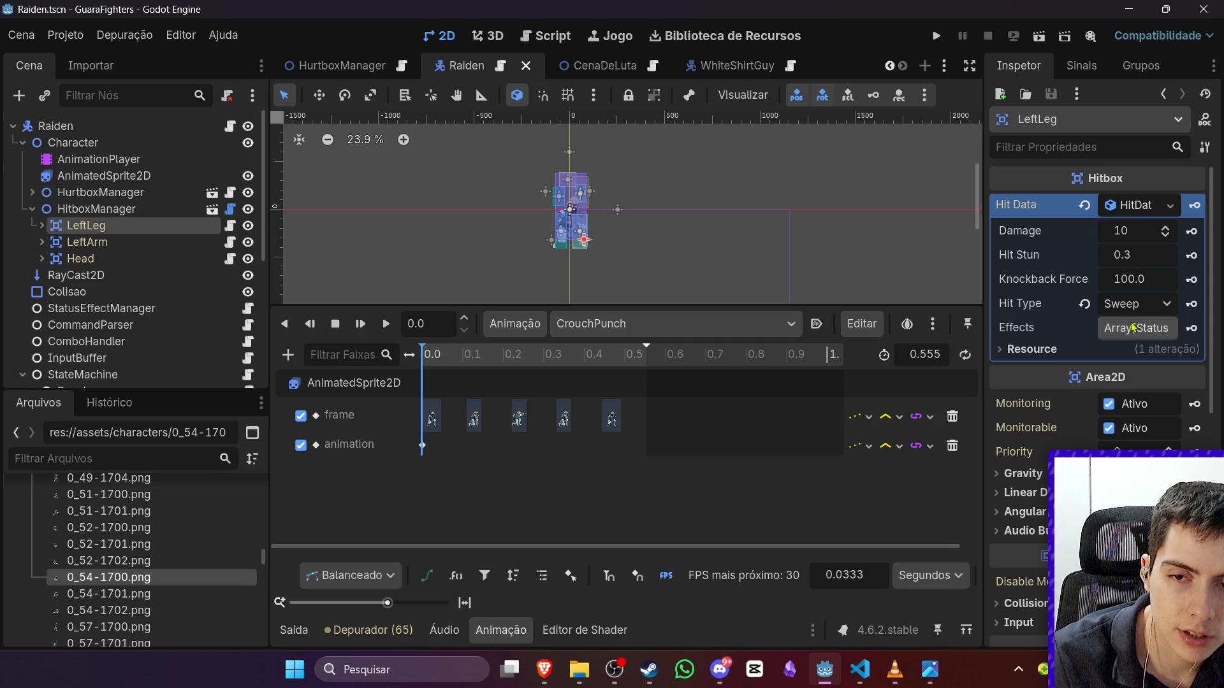
click(1128, 304)
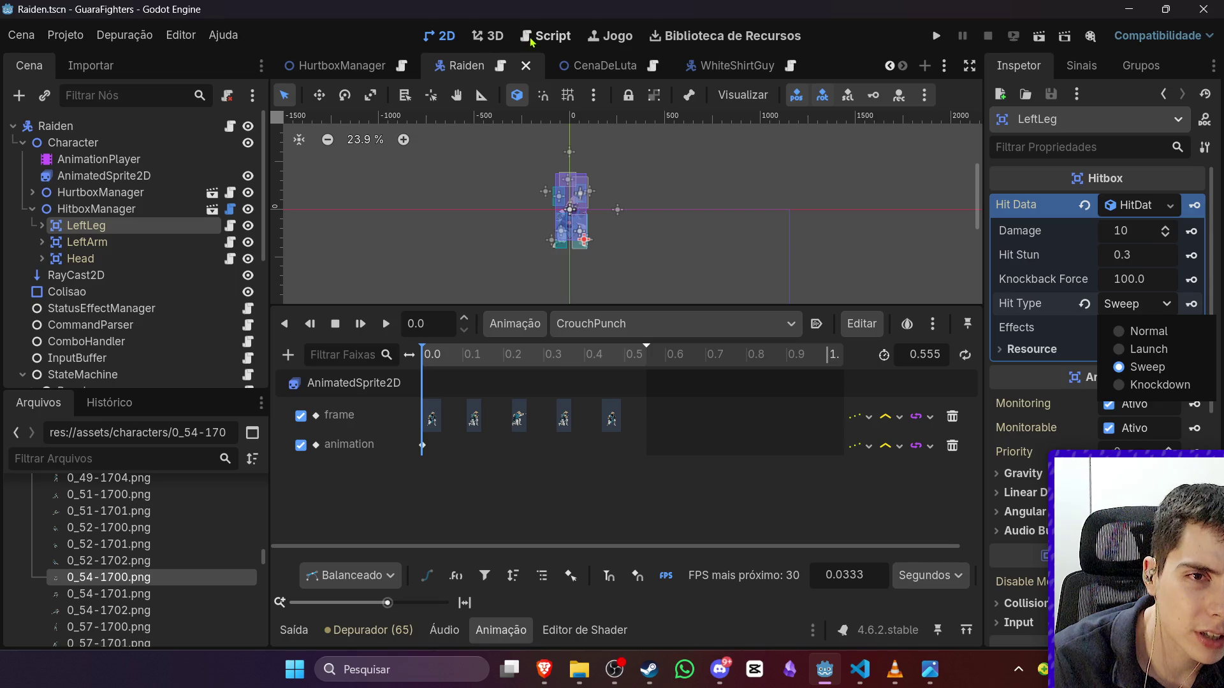
click(564, 69)
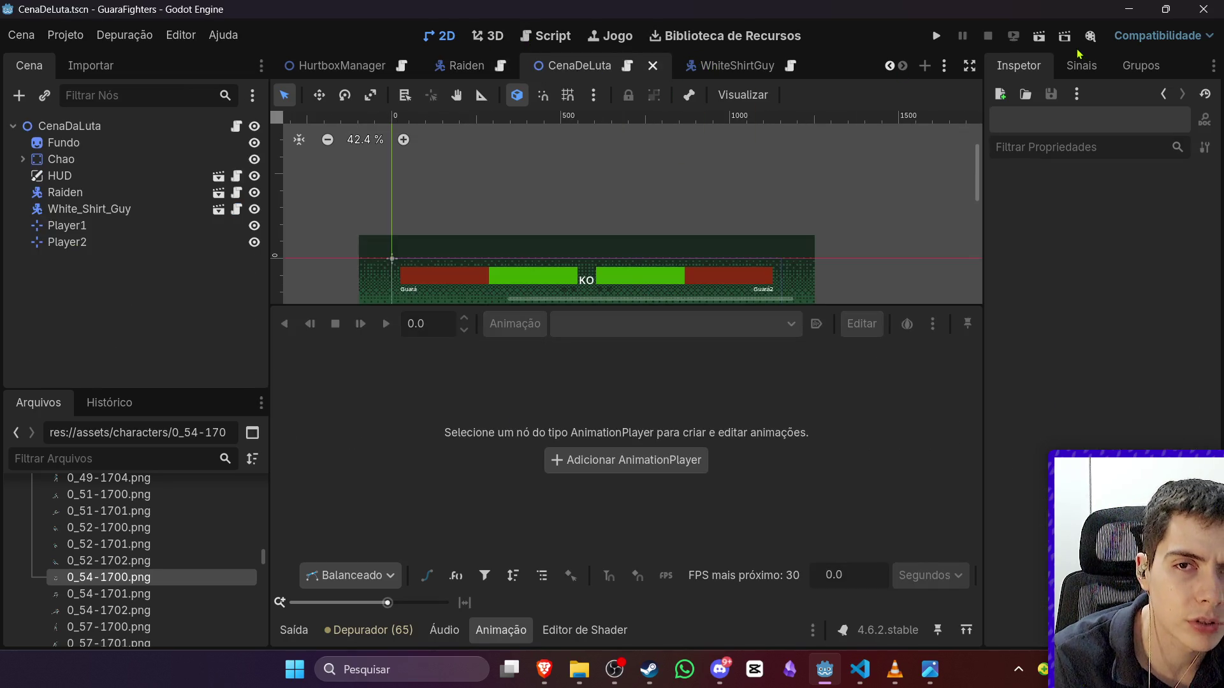
Step: Run the CenaDeLuta scene so Raiden faces White Shirt Guy in the debug window
click(1039, 35)
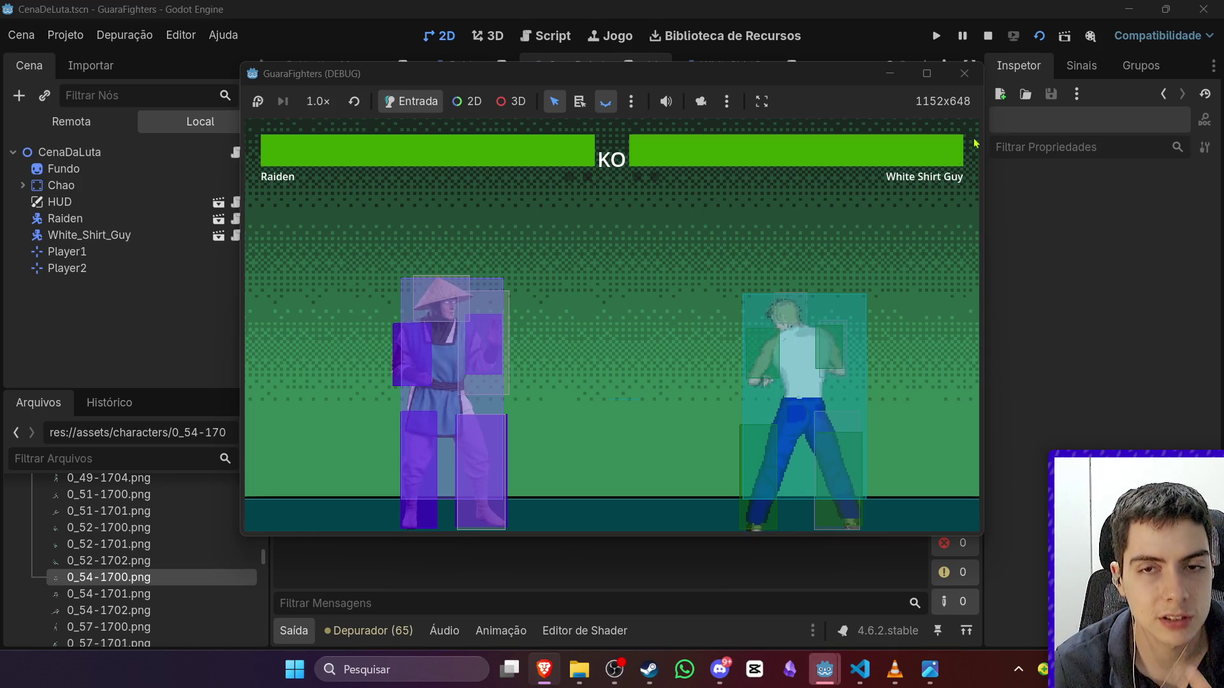
Step: Stop the running game, glance at the browser, and relaunch the CenaDeLuta fight scene
click(992, 37)
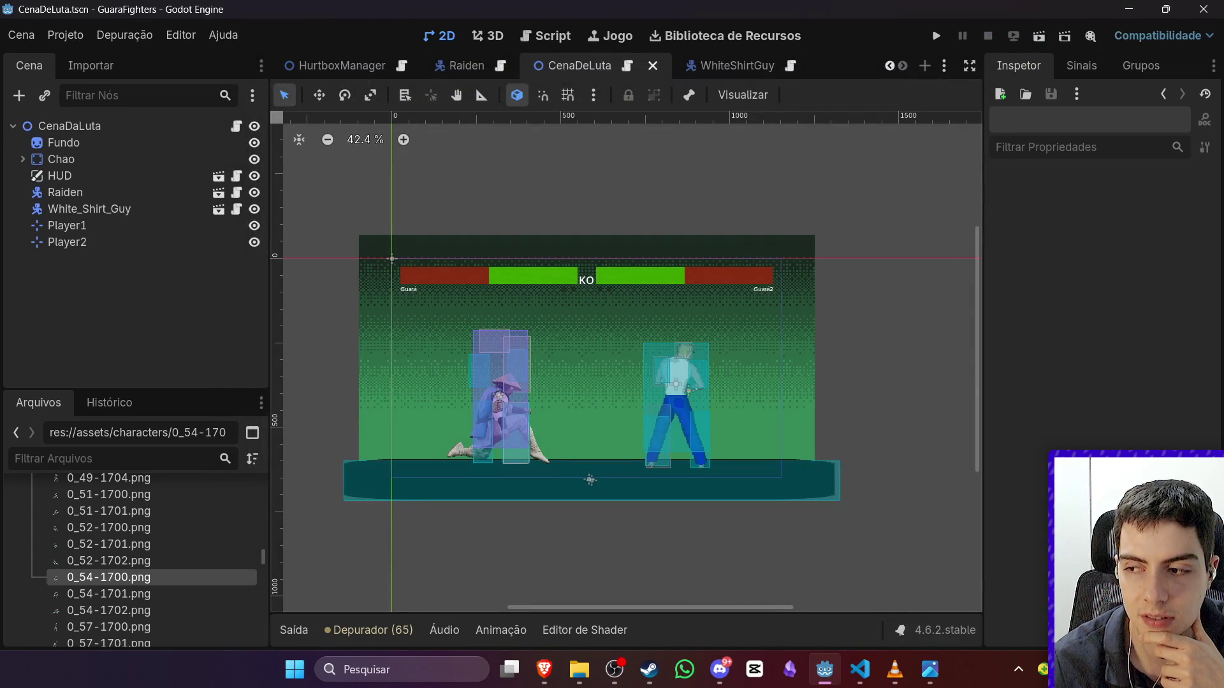
key(alt+Tab)
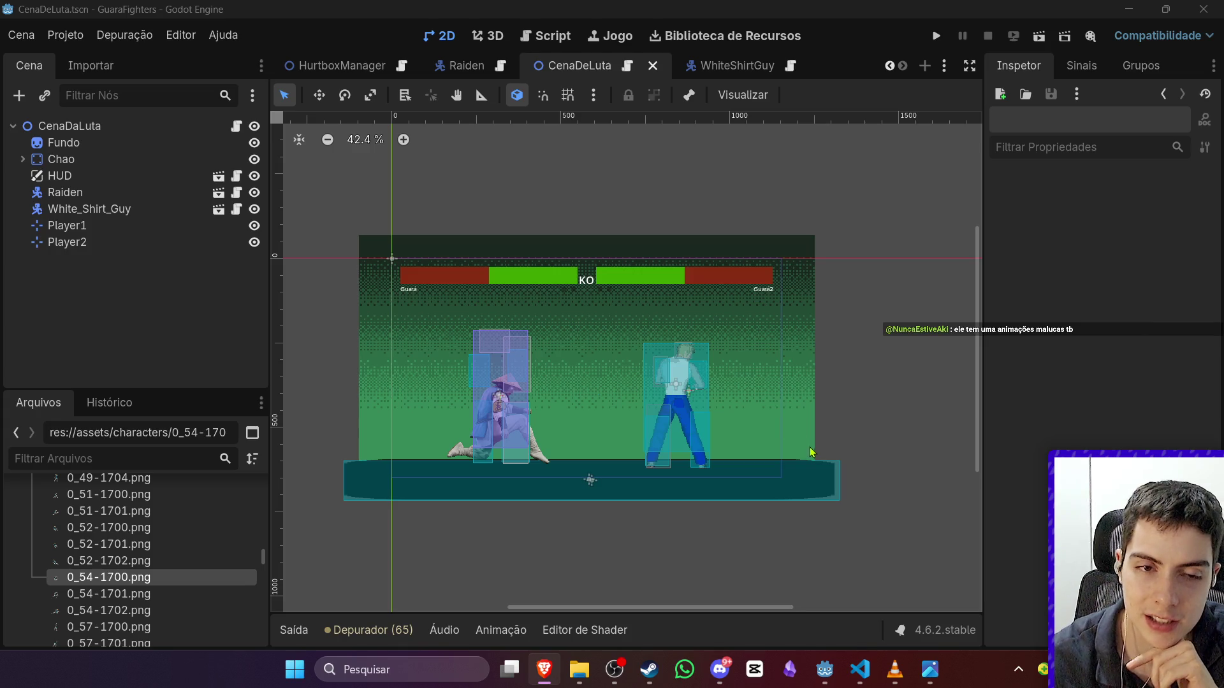
click(889, 407)
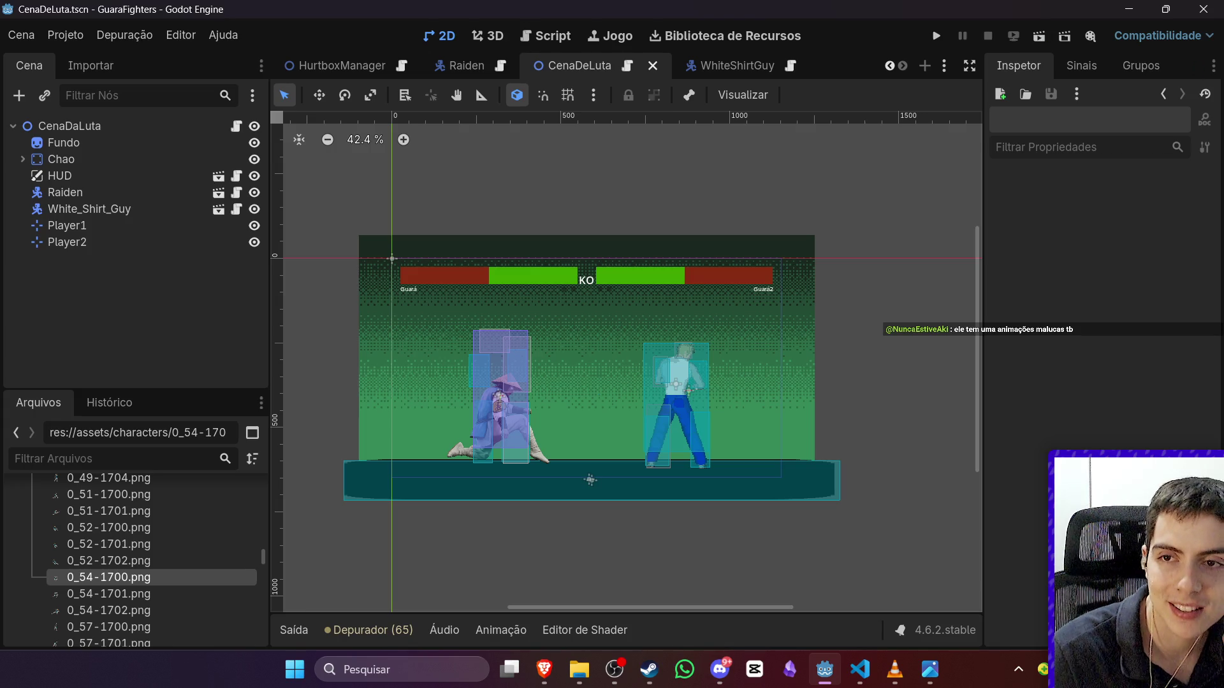
key(alt+Tab)
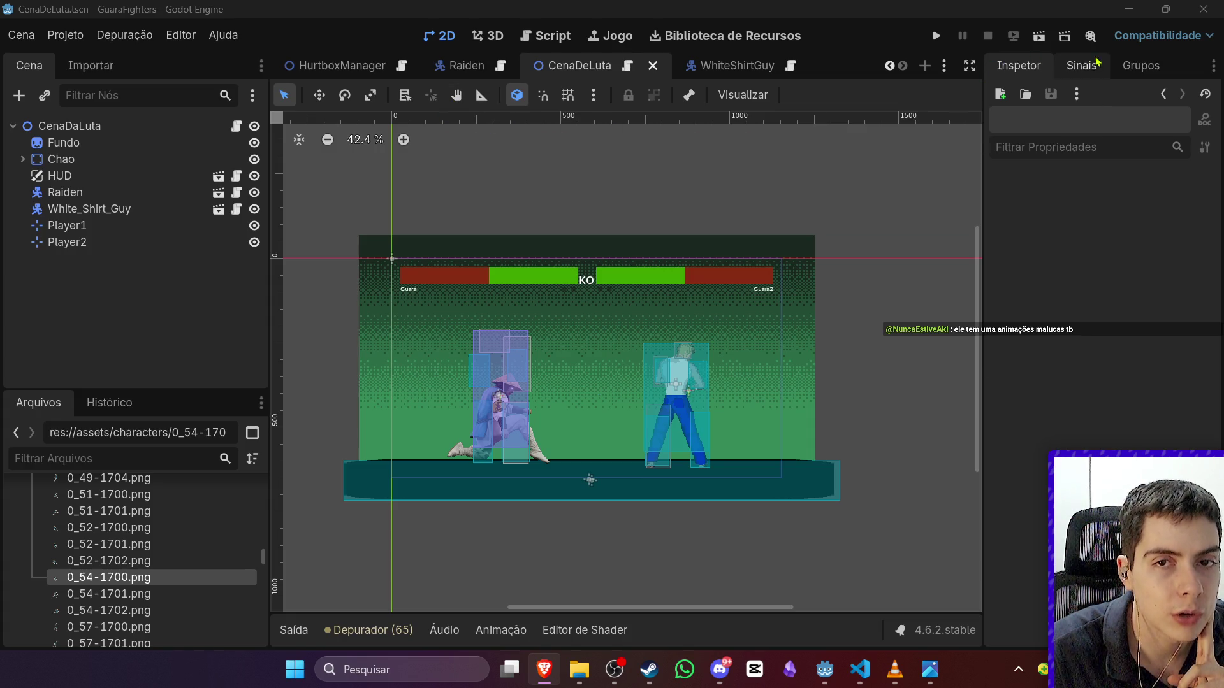
click(1037, 37)
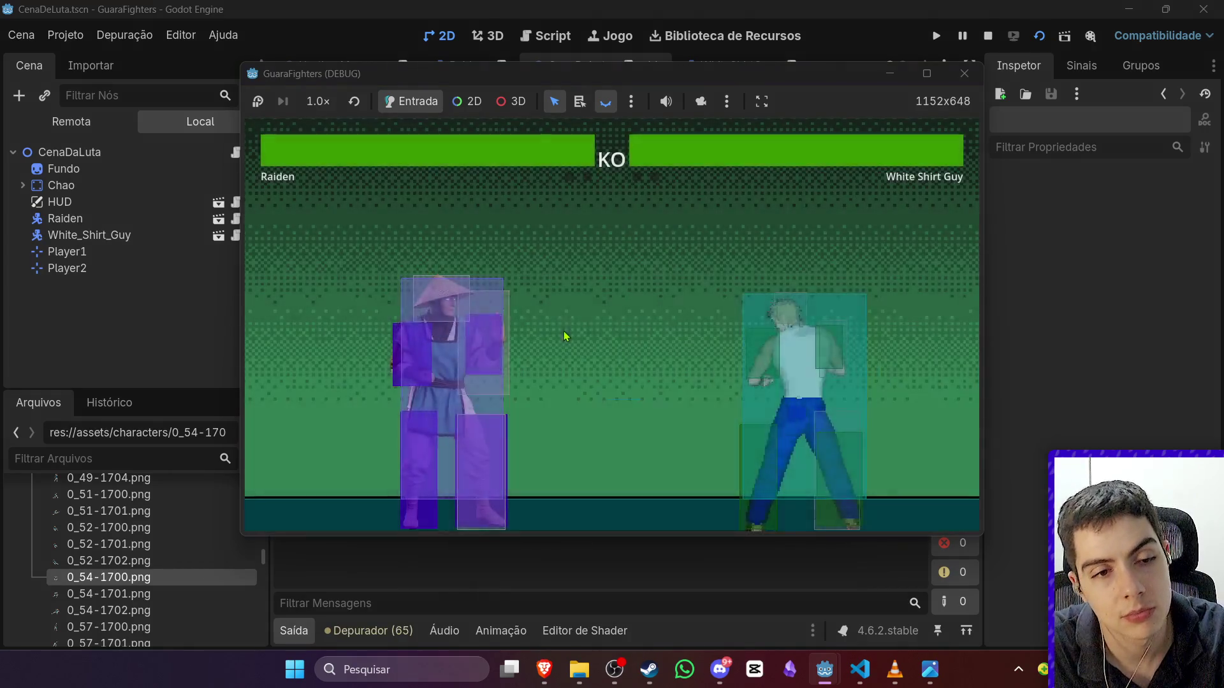
Step: Walk Raiden in and knock White Shirt Guy down twice with the K sweep kick
key(Right)
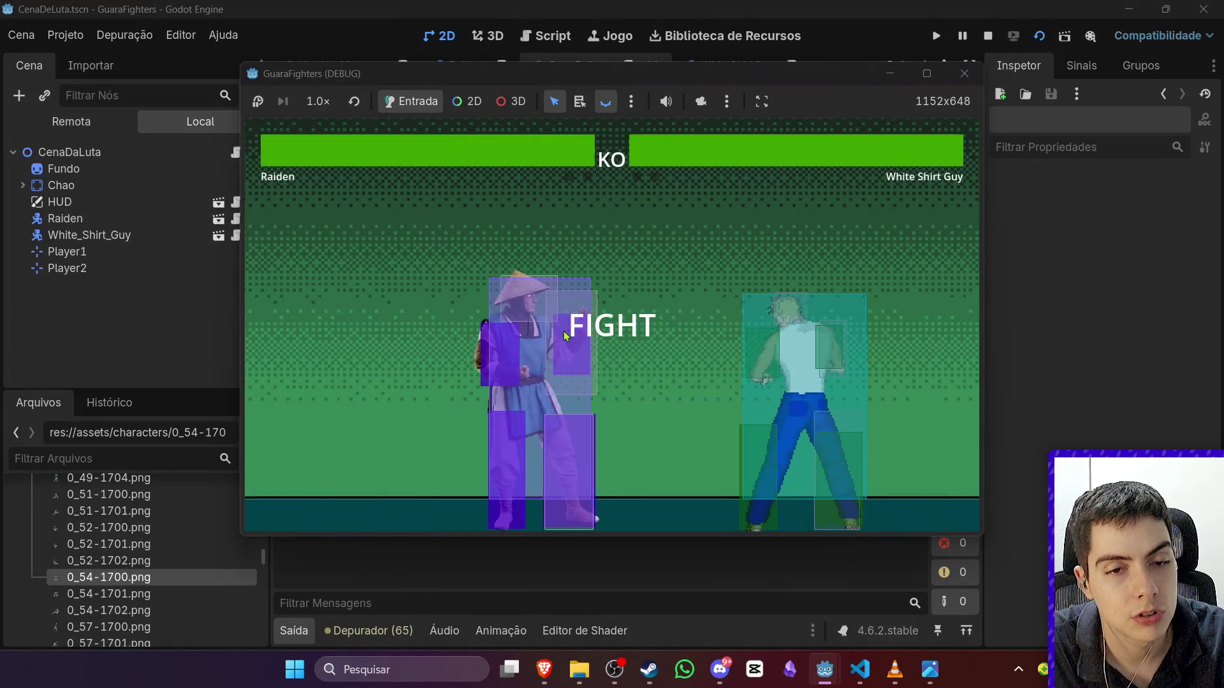
key(k)
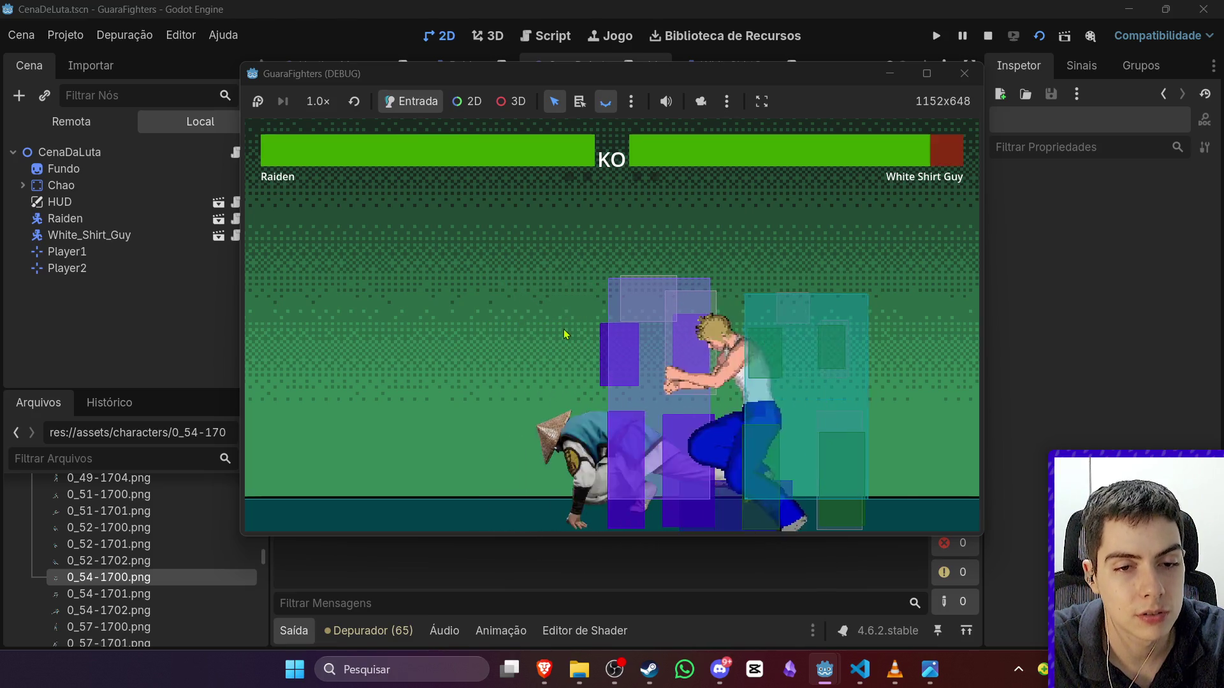
key(Left)
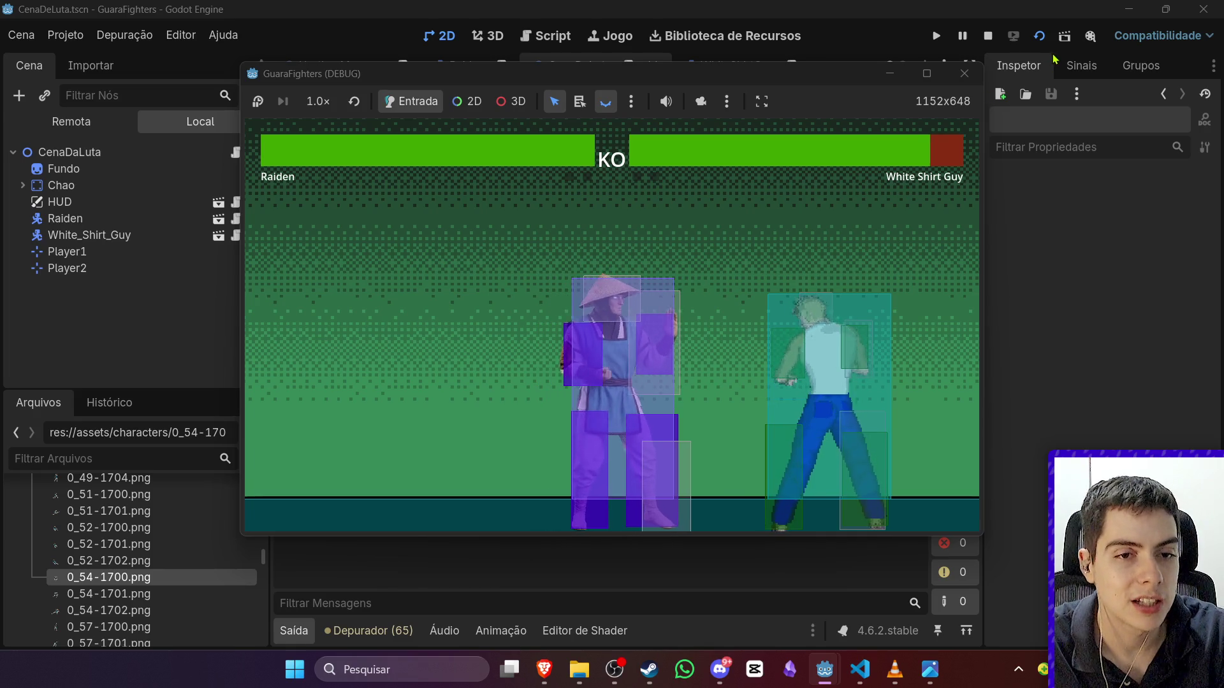
key(Right)
key(k)
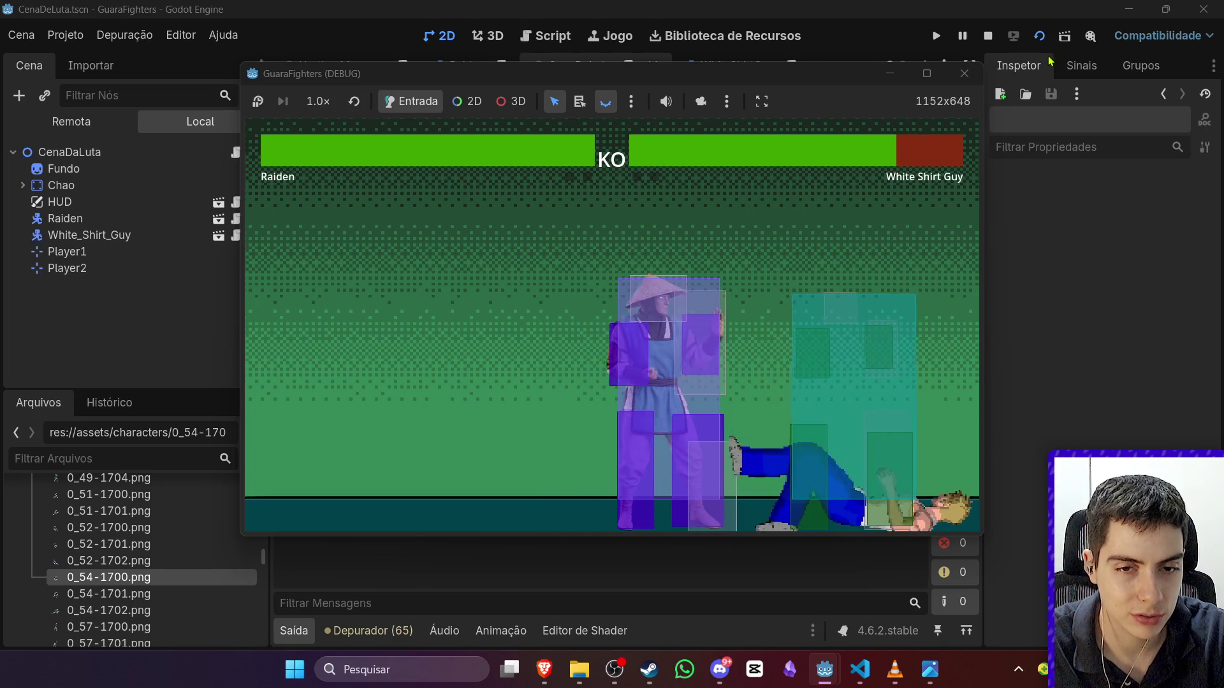
key(Left)
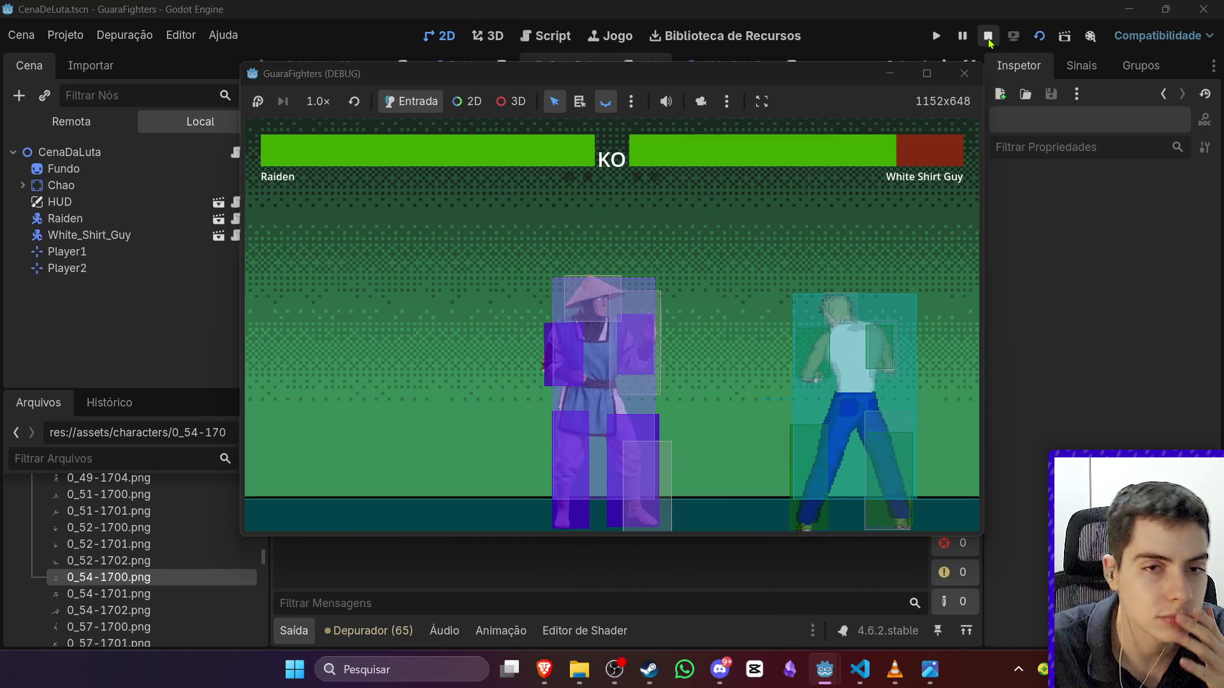
key(Right)
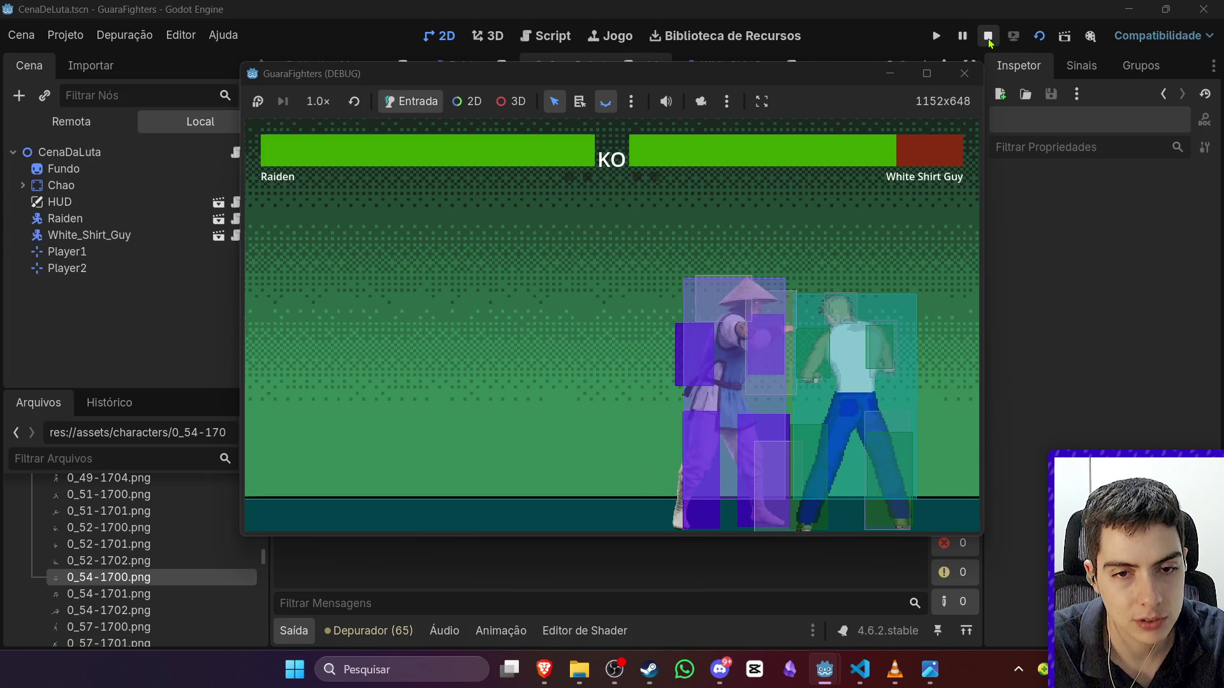
Step: Punch and kick White Shirt Guy repeatedly to drain most of his health, then stop the game
key(j)
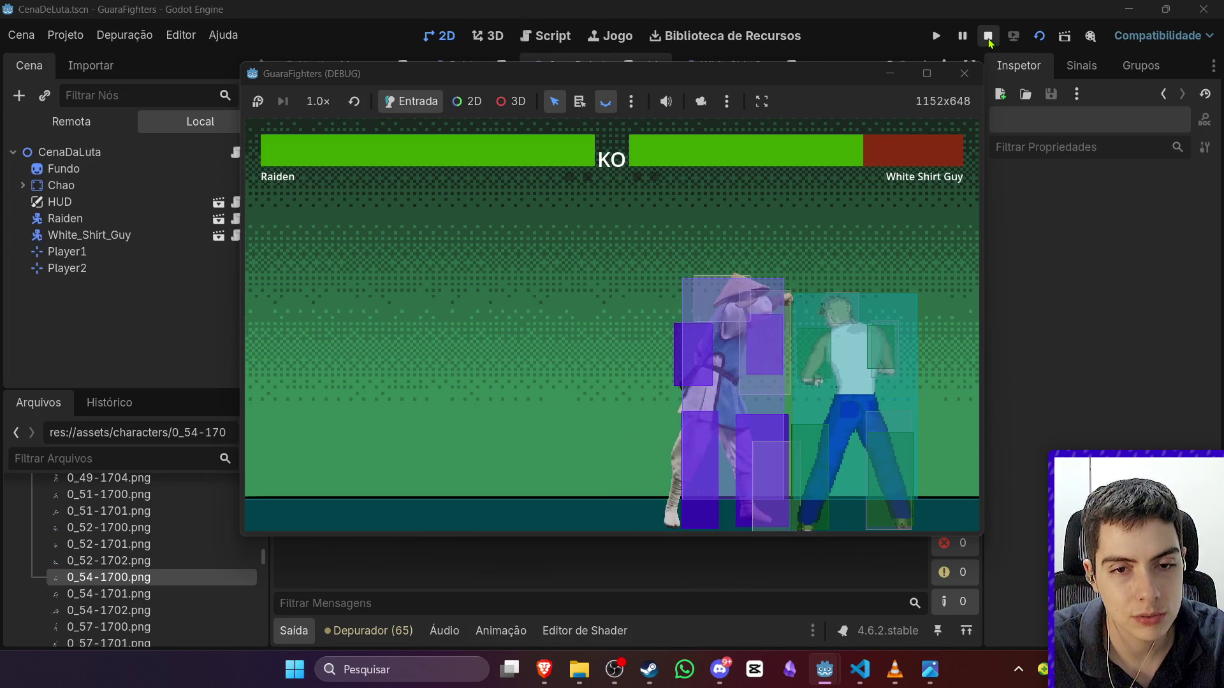
key(a)
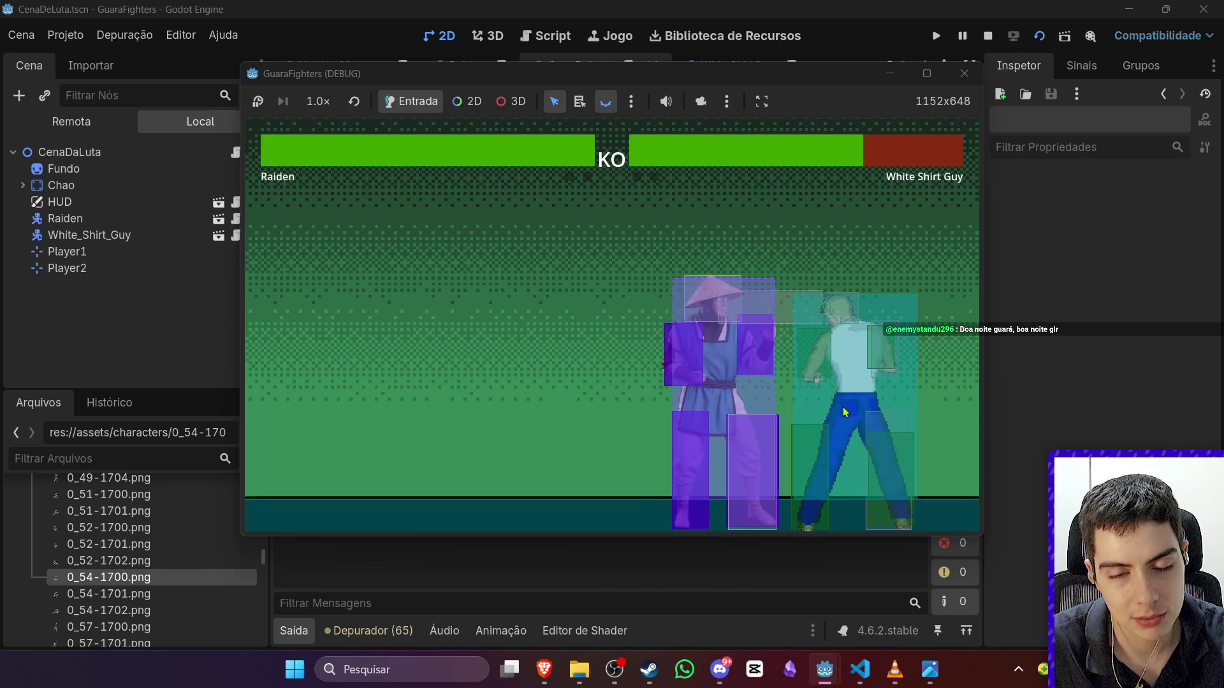
key(a)
key(k)
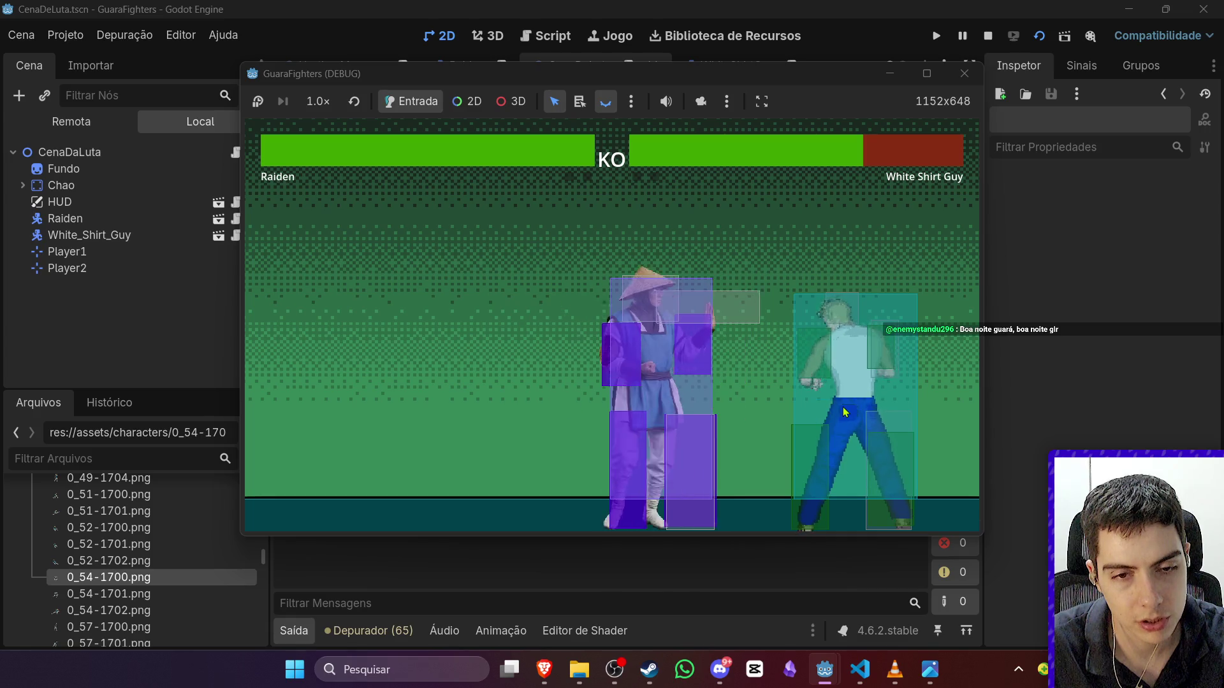
key(d)
key(j)
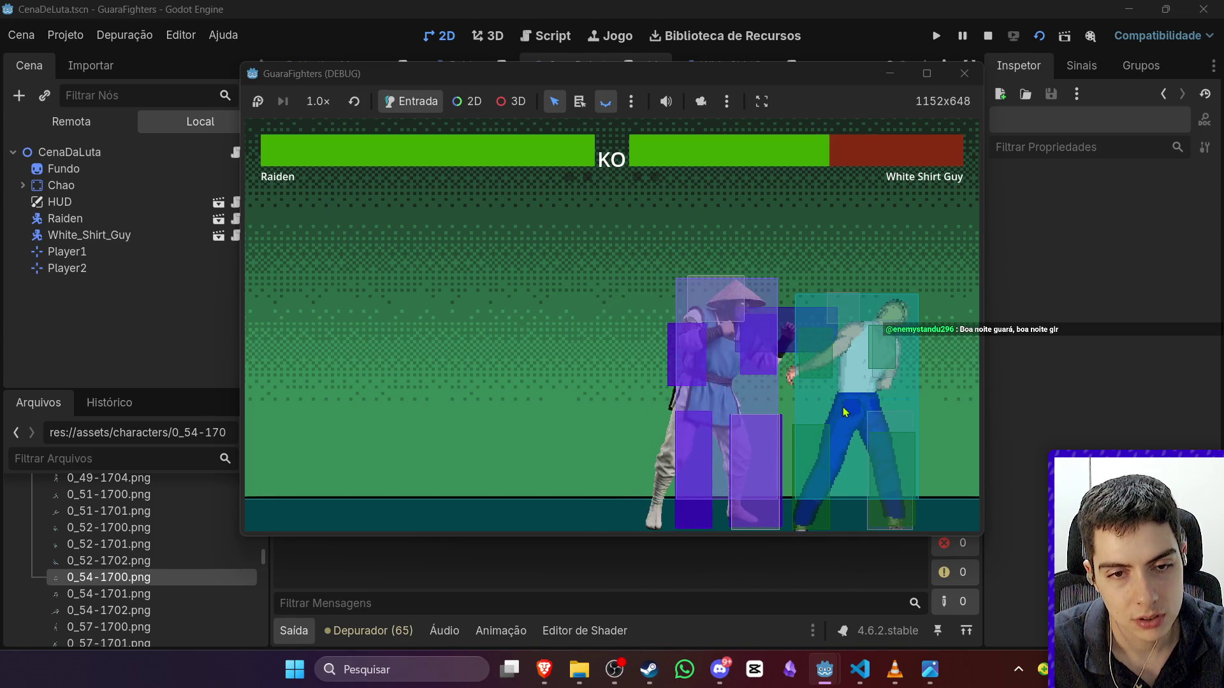
key(j)
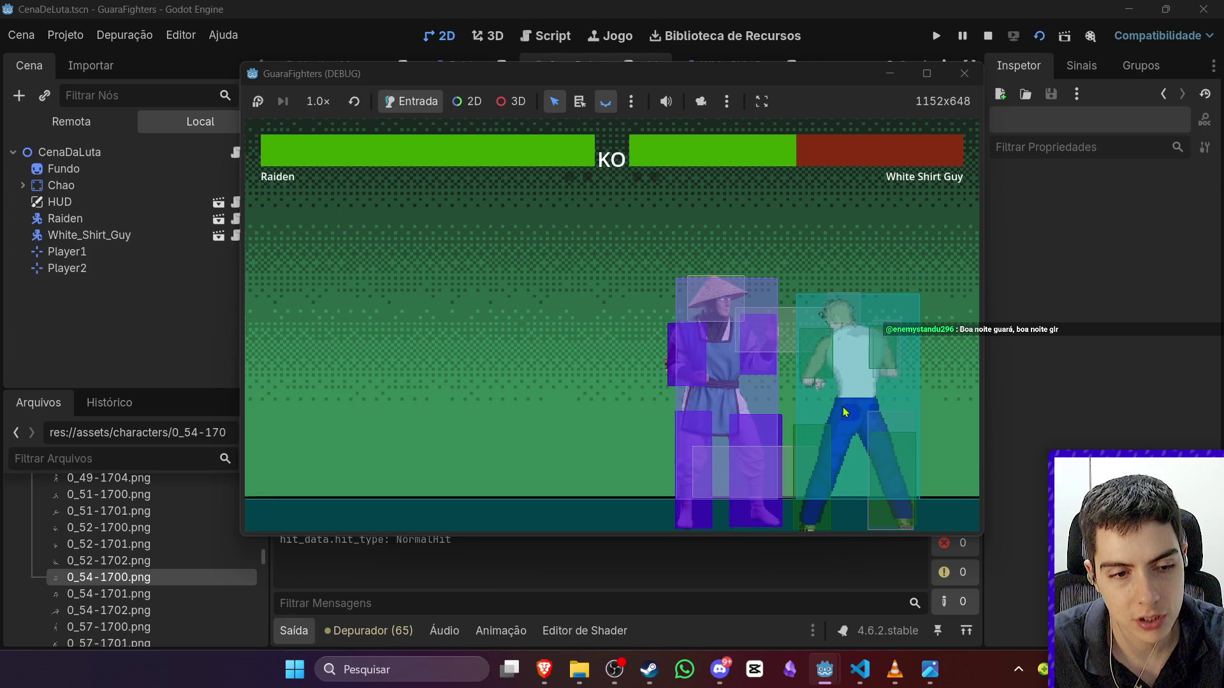
key(j)
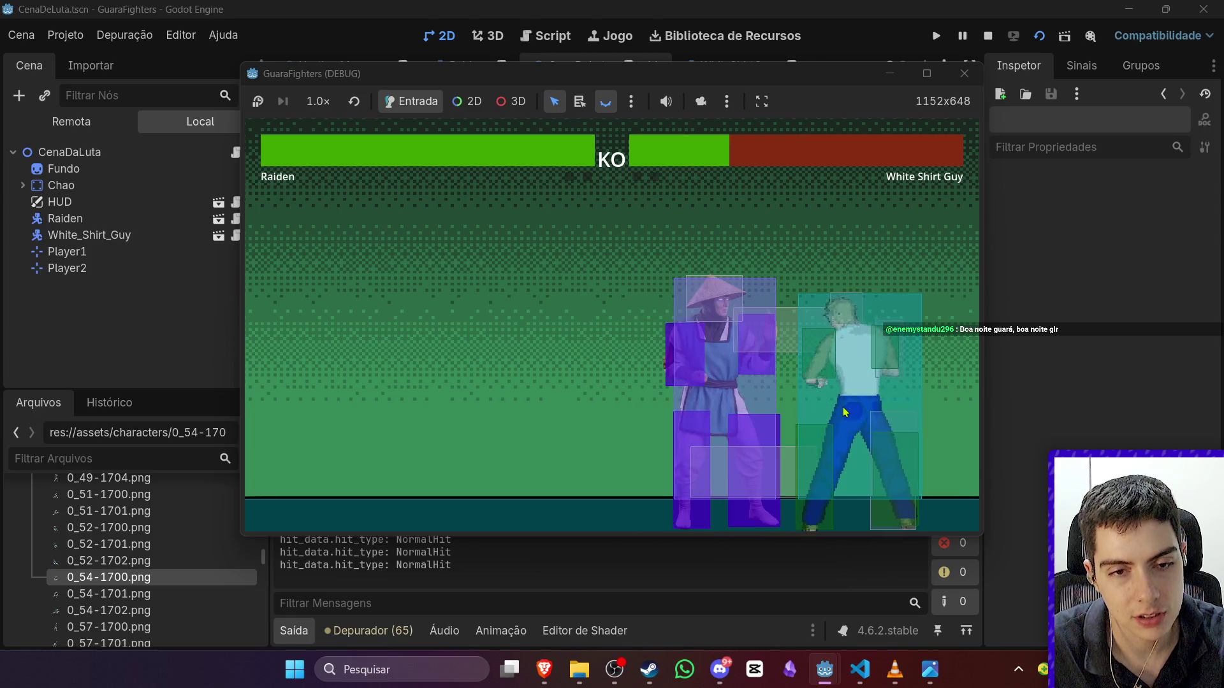
key(k)
key(a)
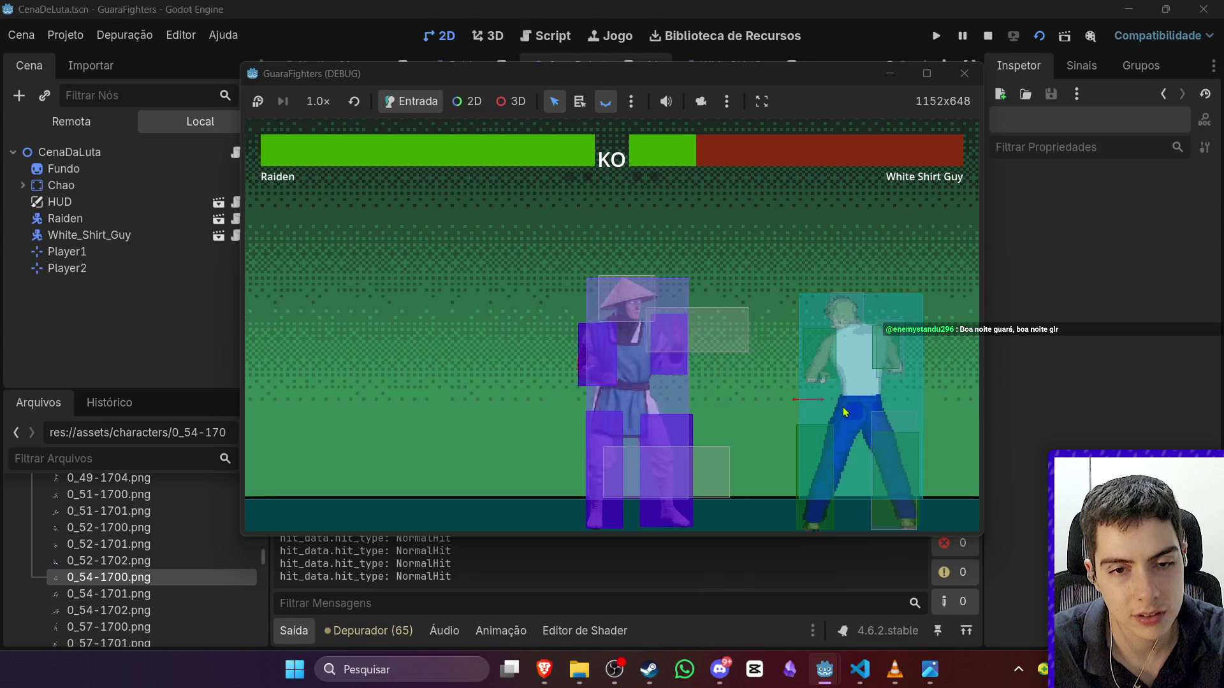
key(a)
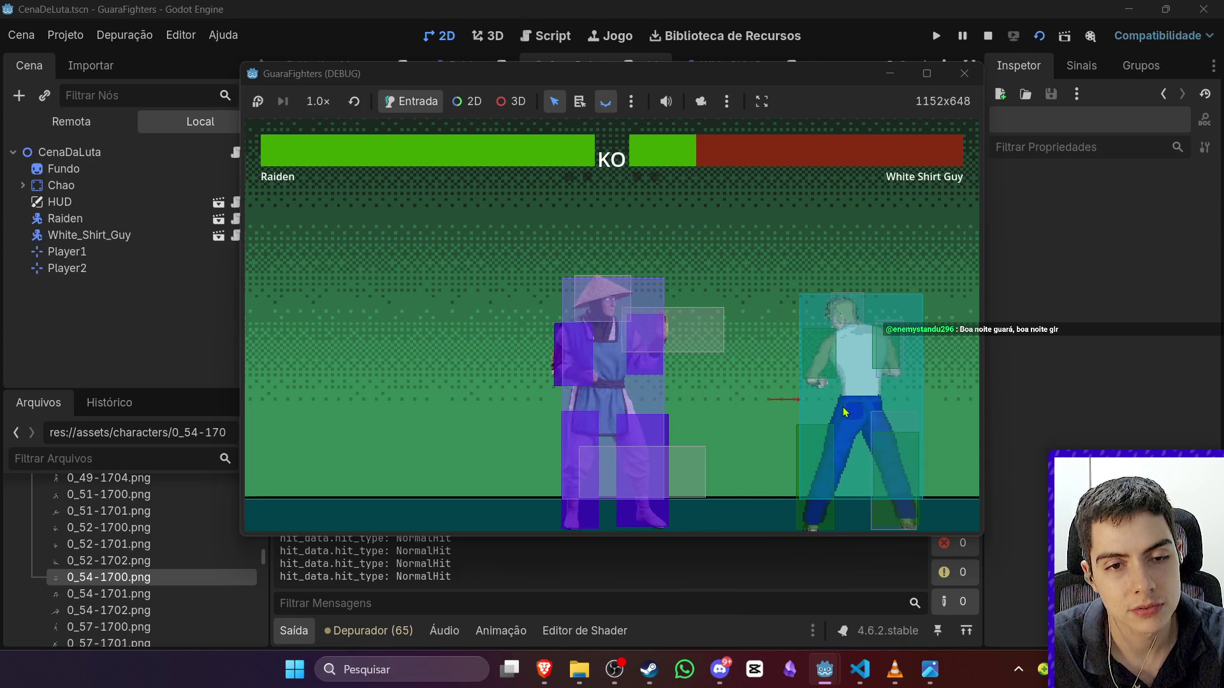
click(990, 37)
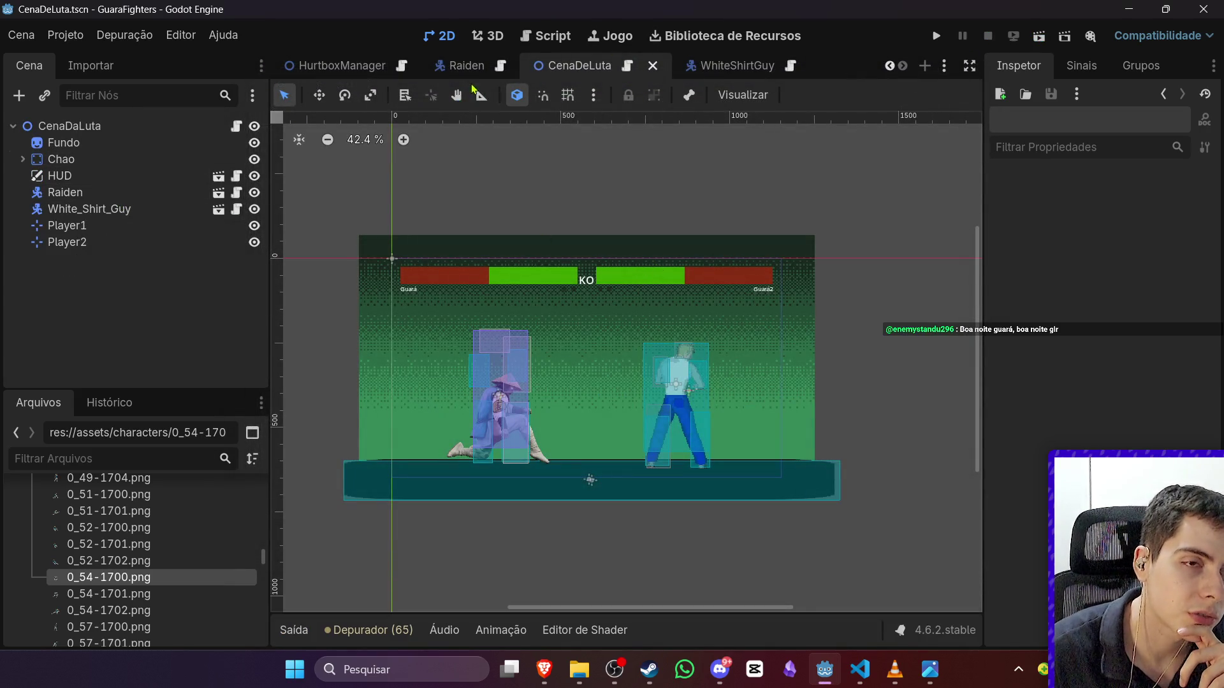
Step: In the Raiden scene, recheck LeftLeg's Hit Type list, then open the WhiteShirtGuy scene
click(464, 65)
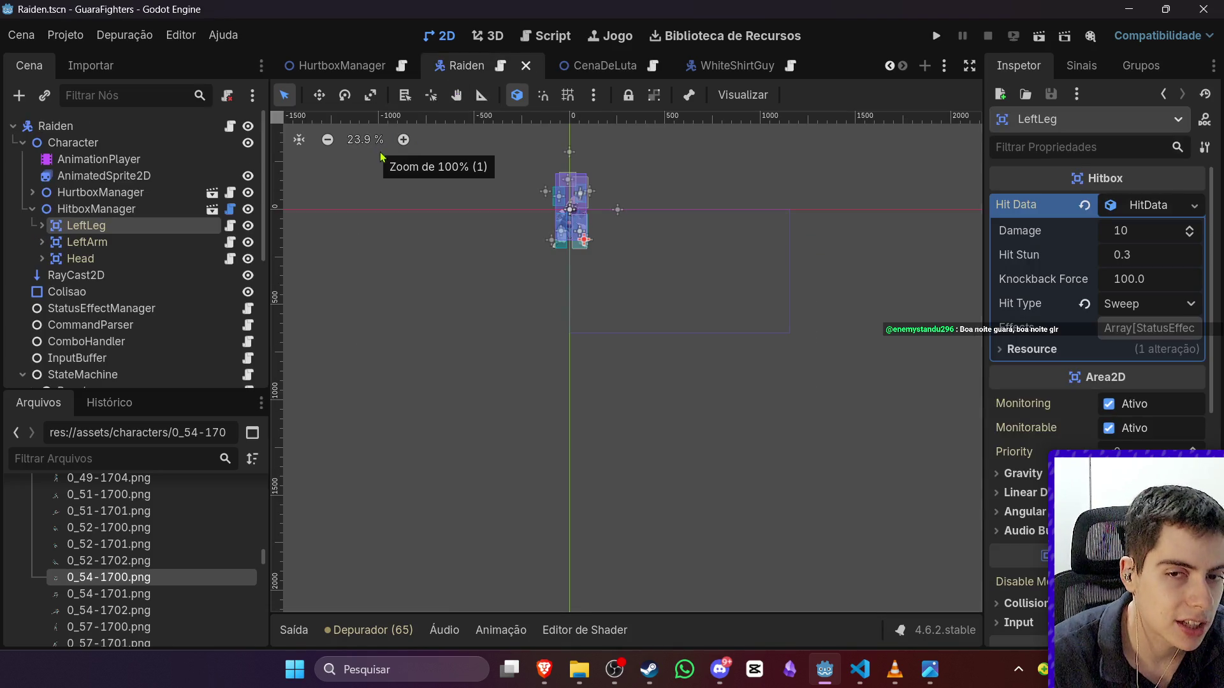
click(1121, 305)
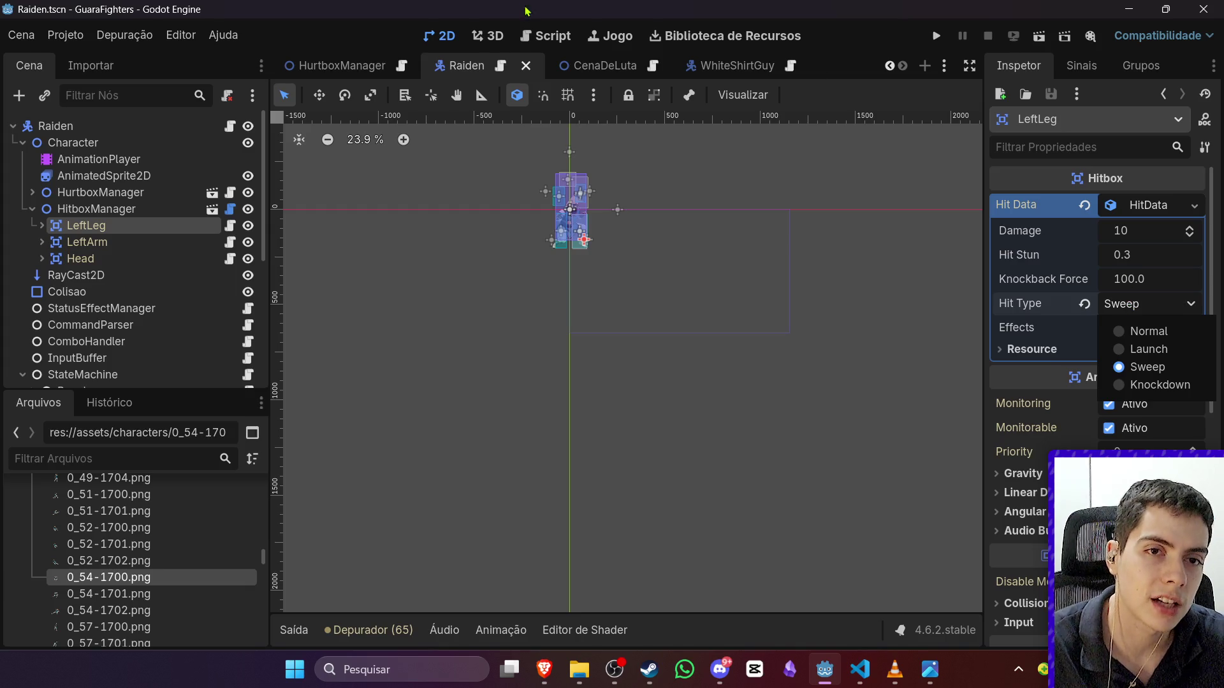
click(720, 66)
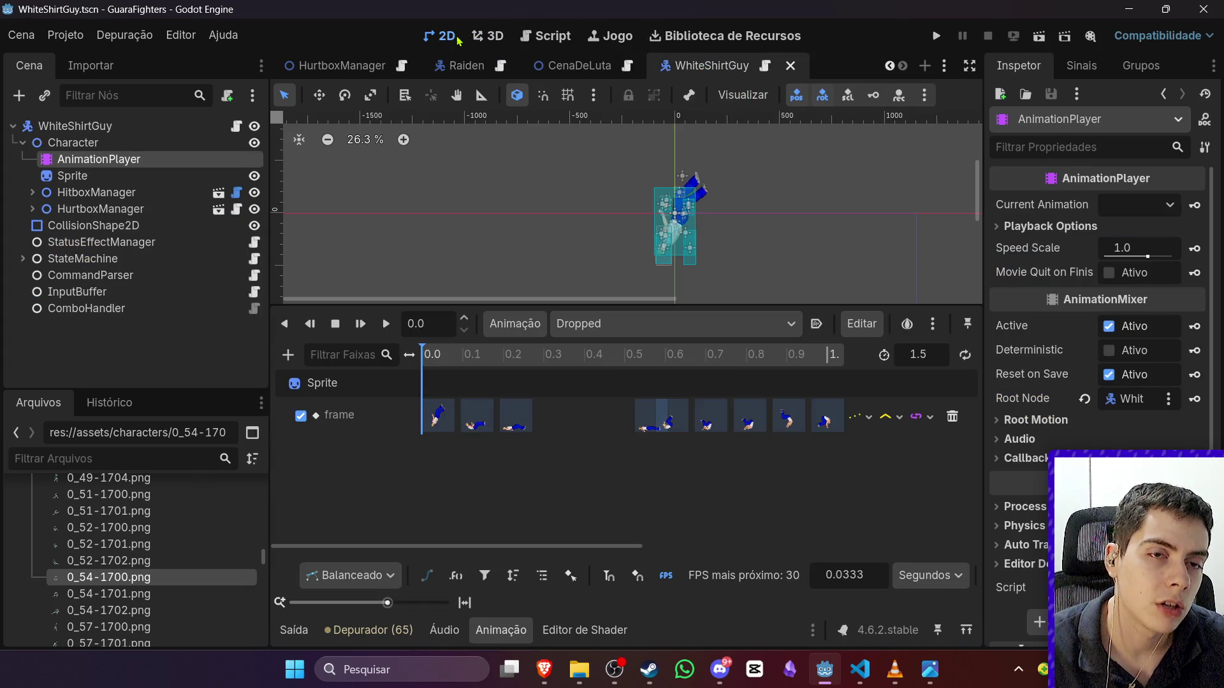
Step: Switch to the 3D workspace, collapse the animation panel, and bring up the CenaDeLuta scene
click(489, 35)
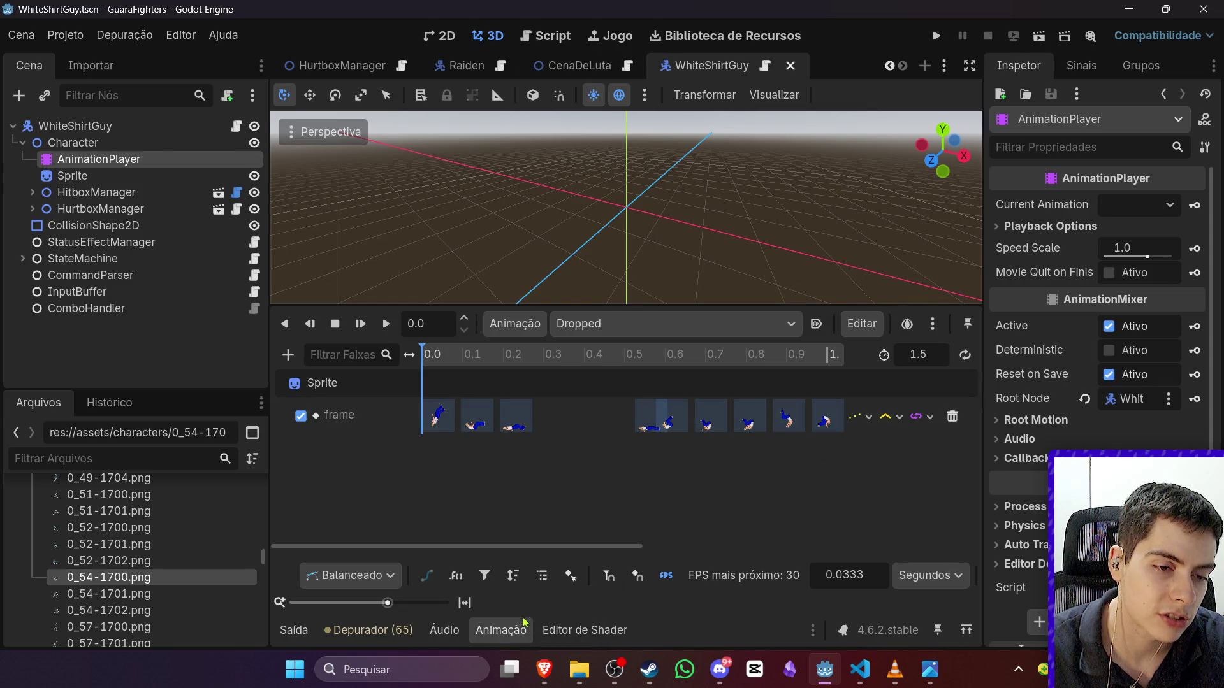
click(502, 630)
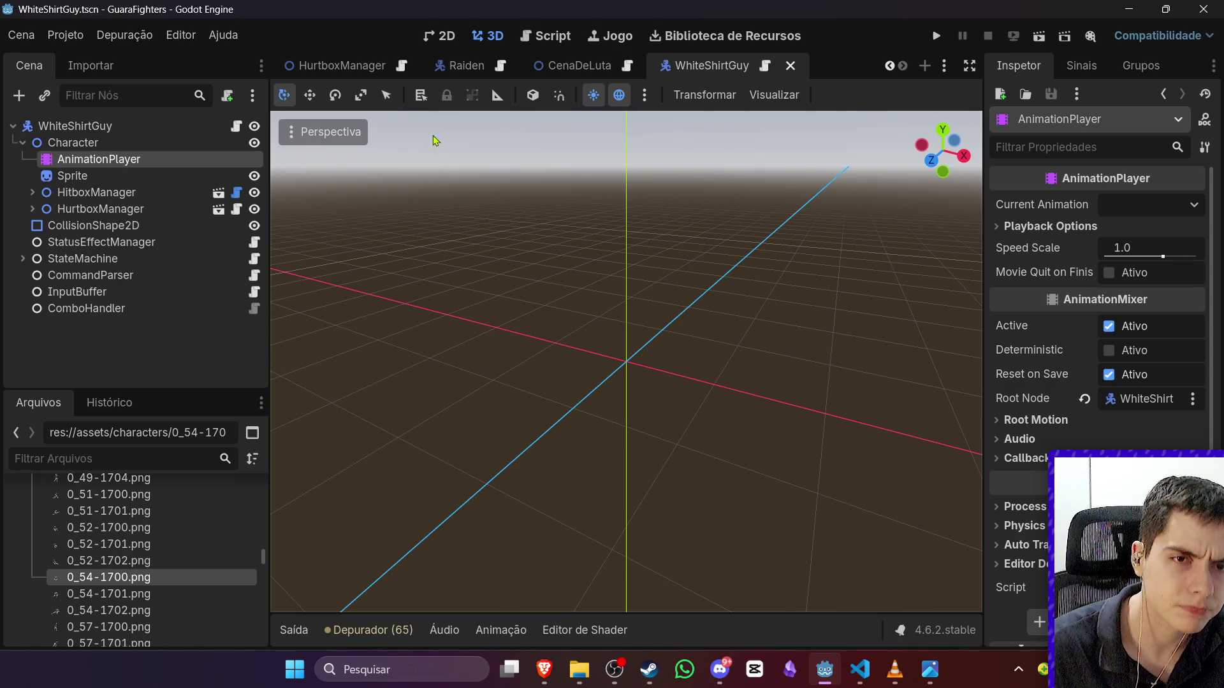
click(562, 66)
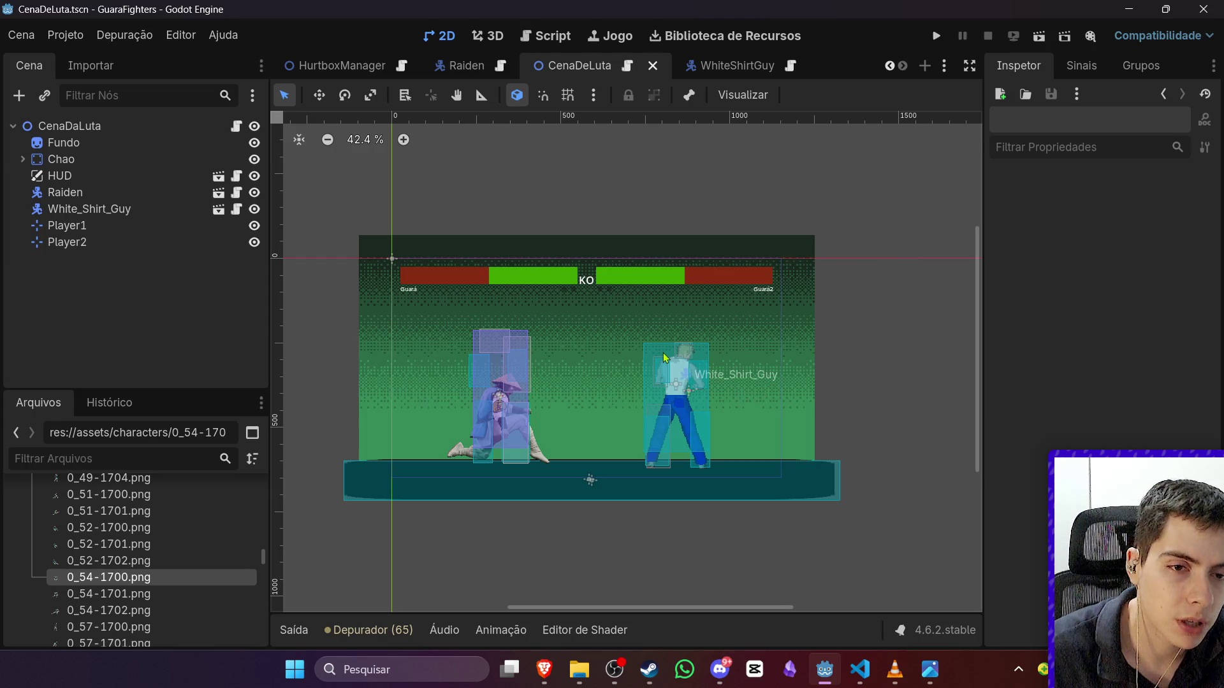
scroll(686, 342, up, 1)
scroll(686, 341, down, 2)
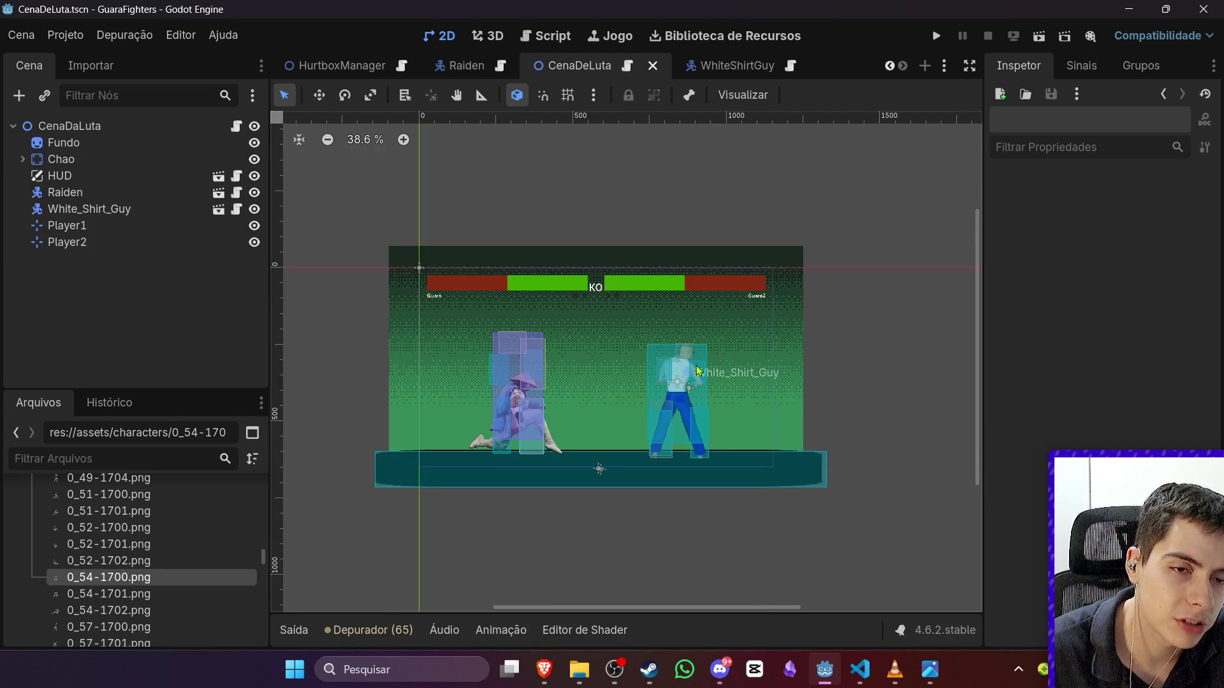
Step: Open and then close the WhiteShirtGuy scene tab, returning via Raiden to CenaDeLuta
click(744, 68)
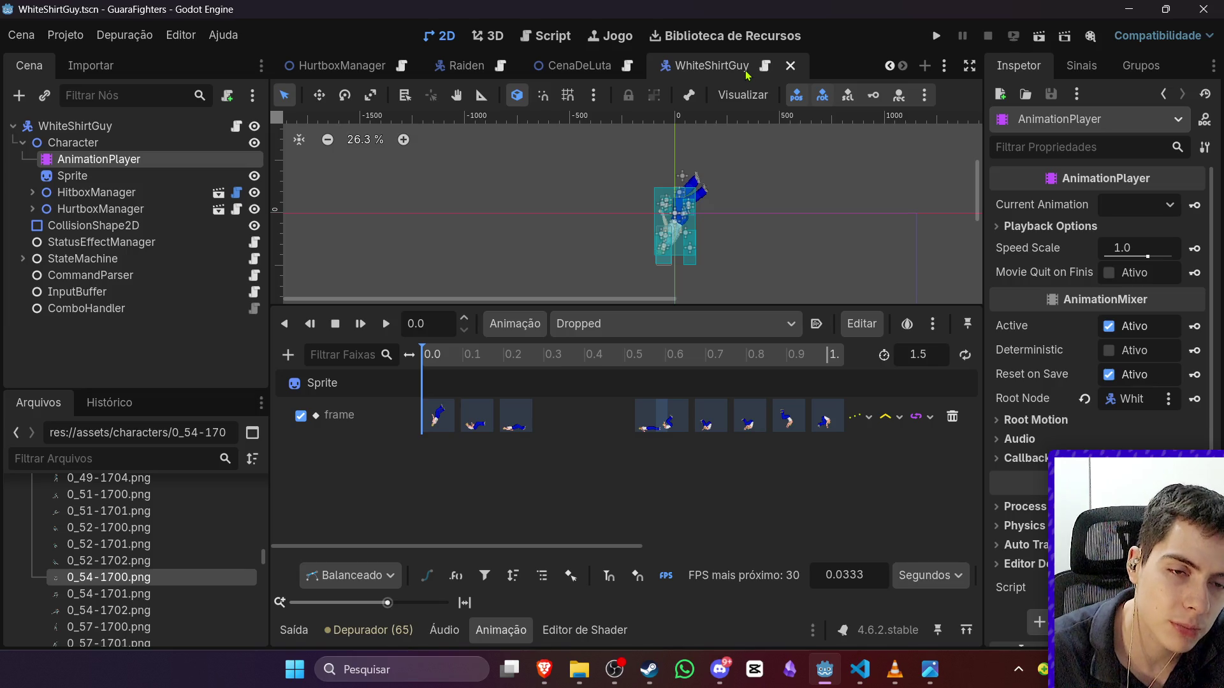
click(791, 66)
click(704, 67)
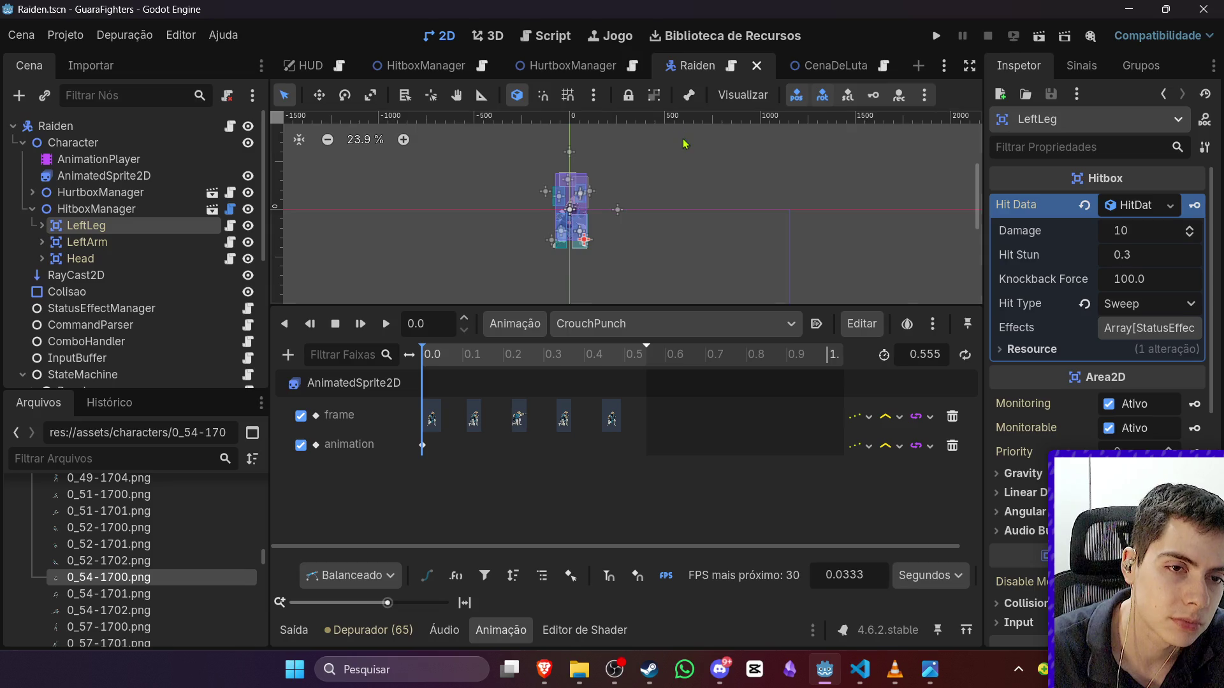
scroll(684, 144, down, 1)
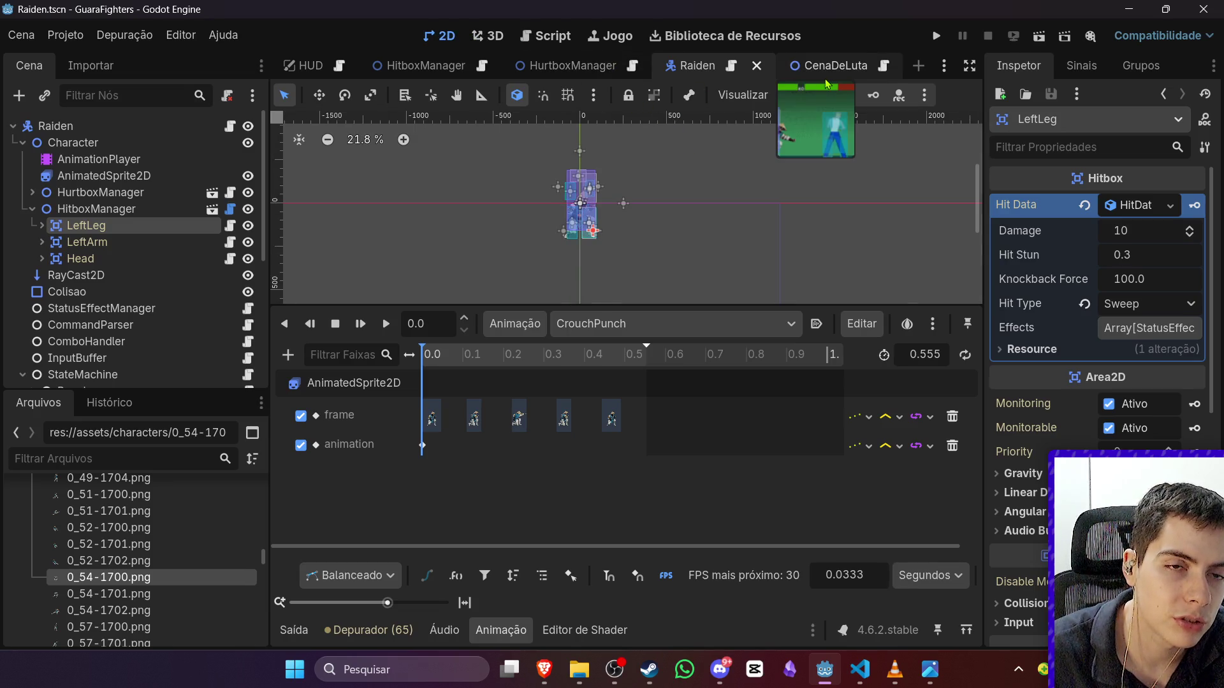
click(826, 66)
Step: In CenaDeLuta, select the White_Shirt_Guy node, then the Player1 spawn marker
click(501, 629)
scroll(570, 470, up, 3)
click(685, 380)
key(Down)
key(Up)
key(Up)
click(183, 226)
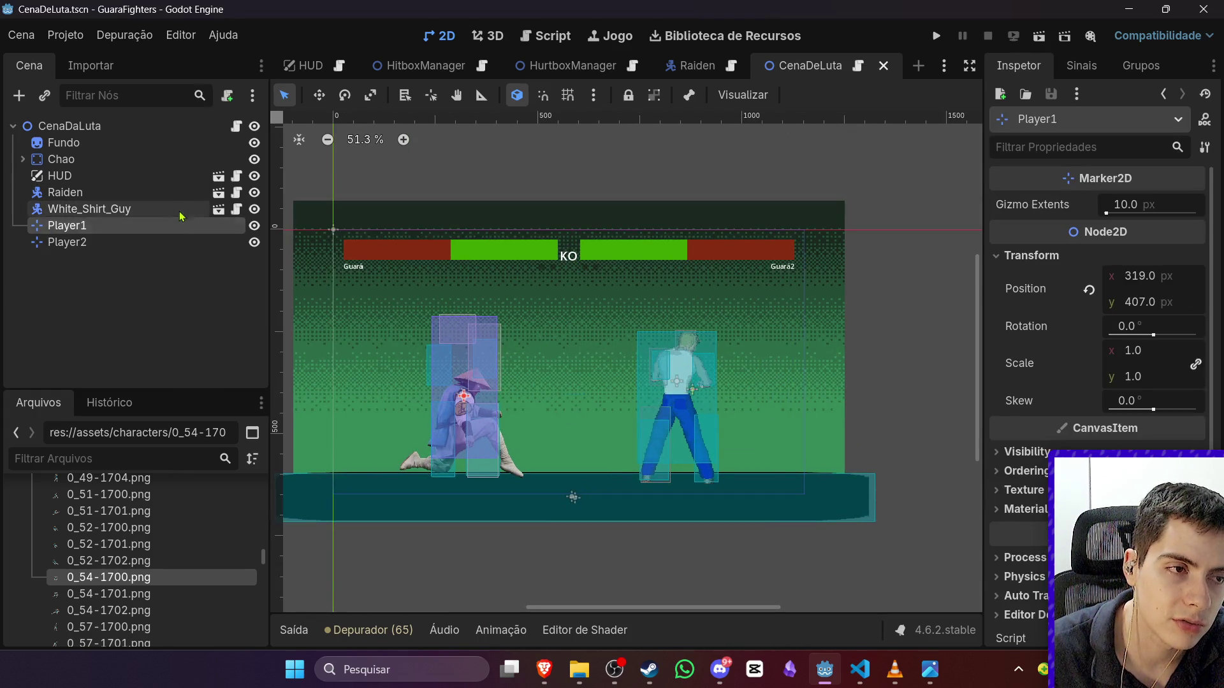
click(181, 212)
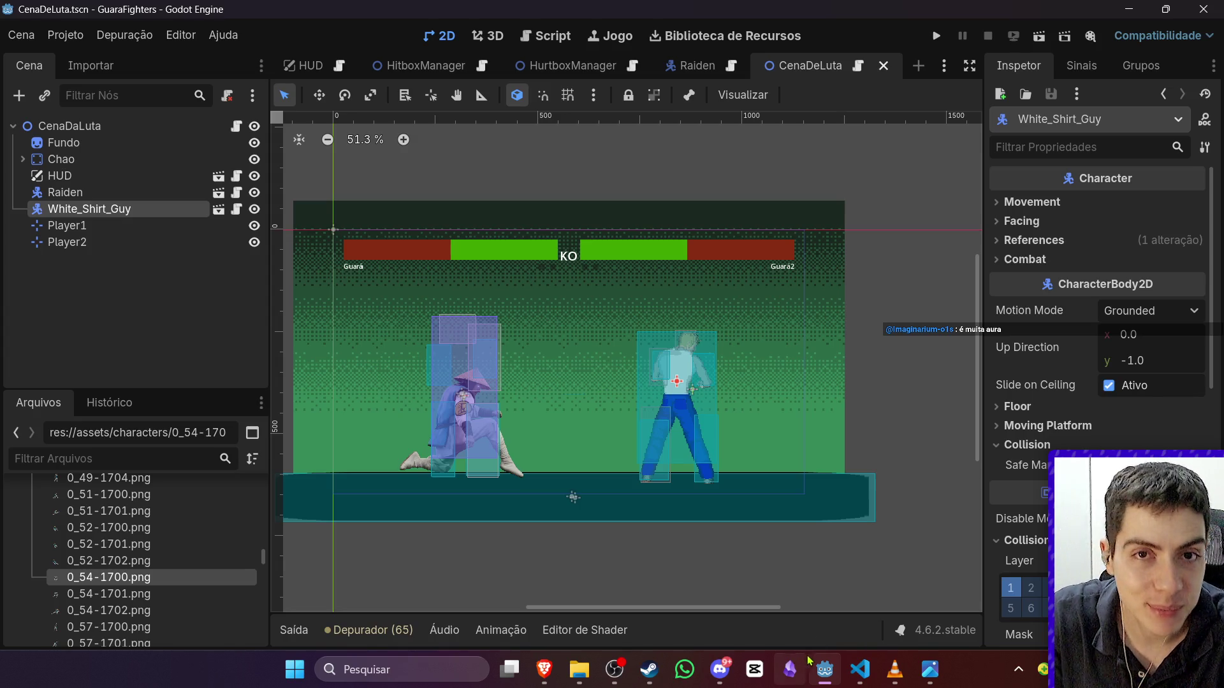
mouse_move(844, 667)
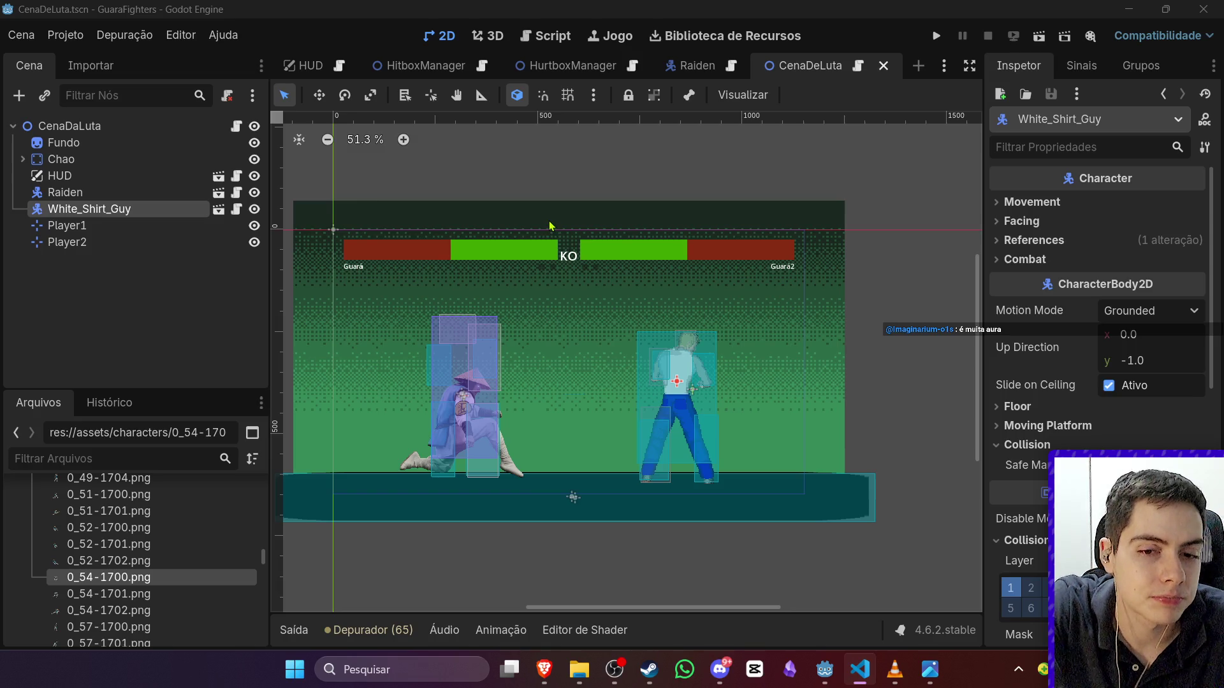
scroll(180, 530, up, 5)
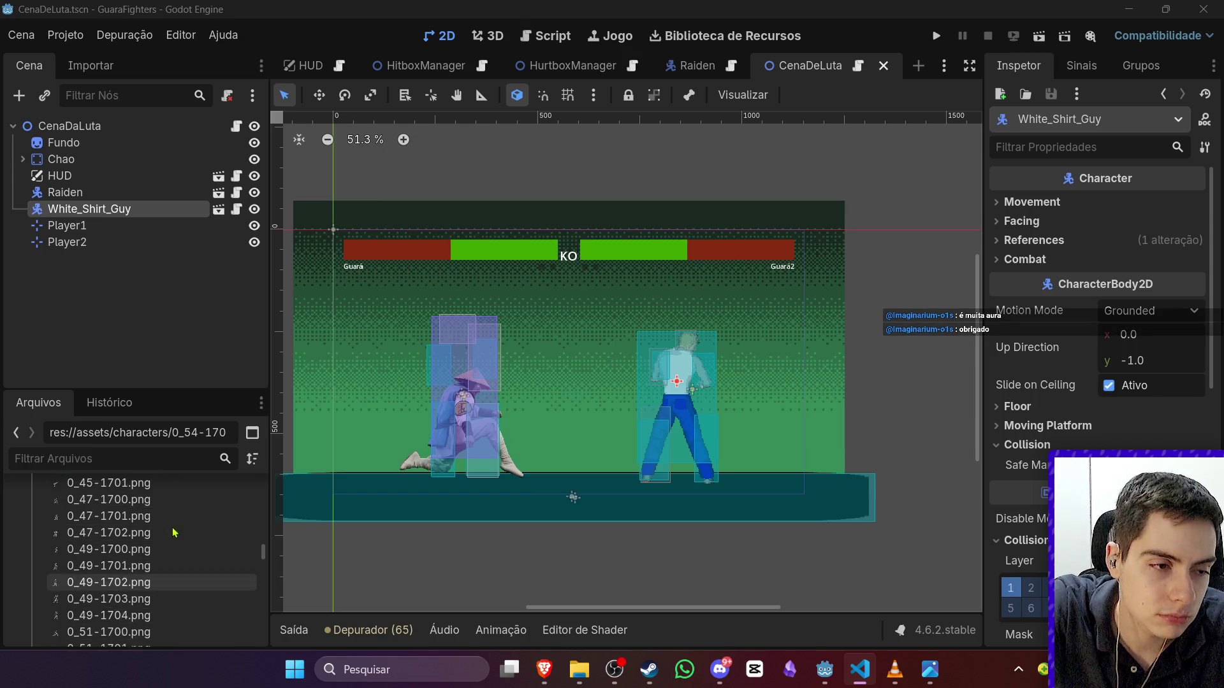
scroll(181, 529, up, 10)
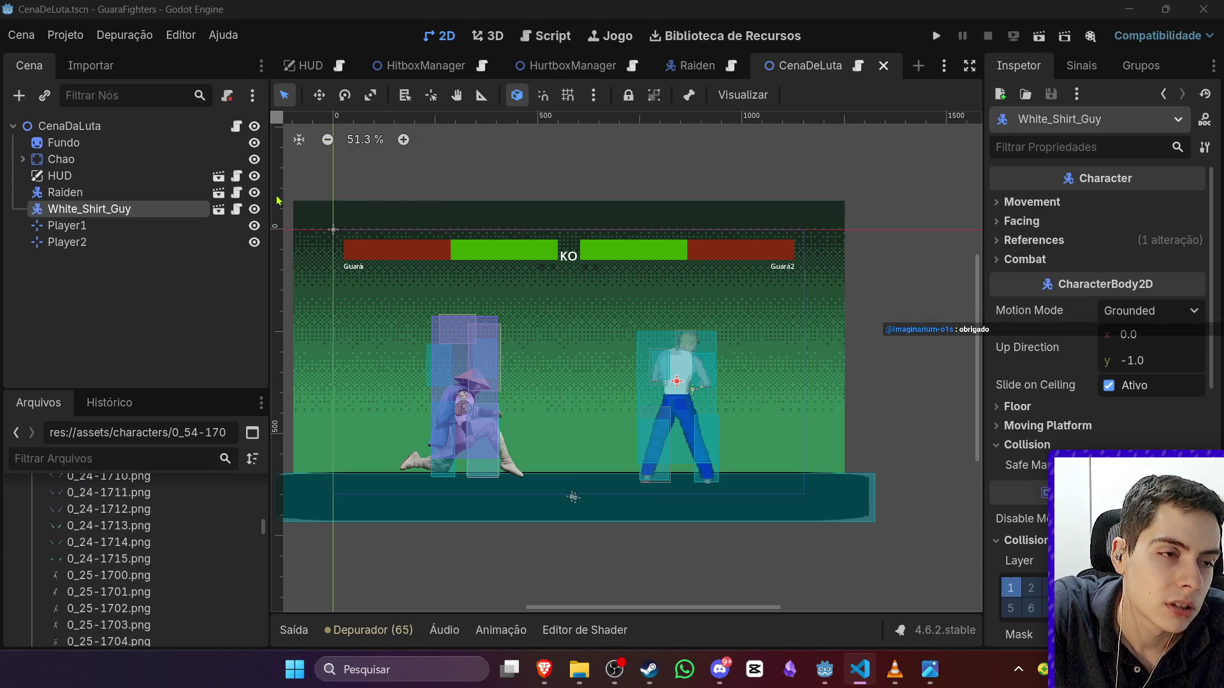
click(680, 350)
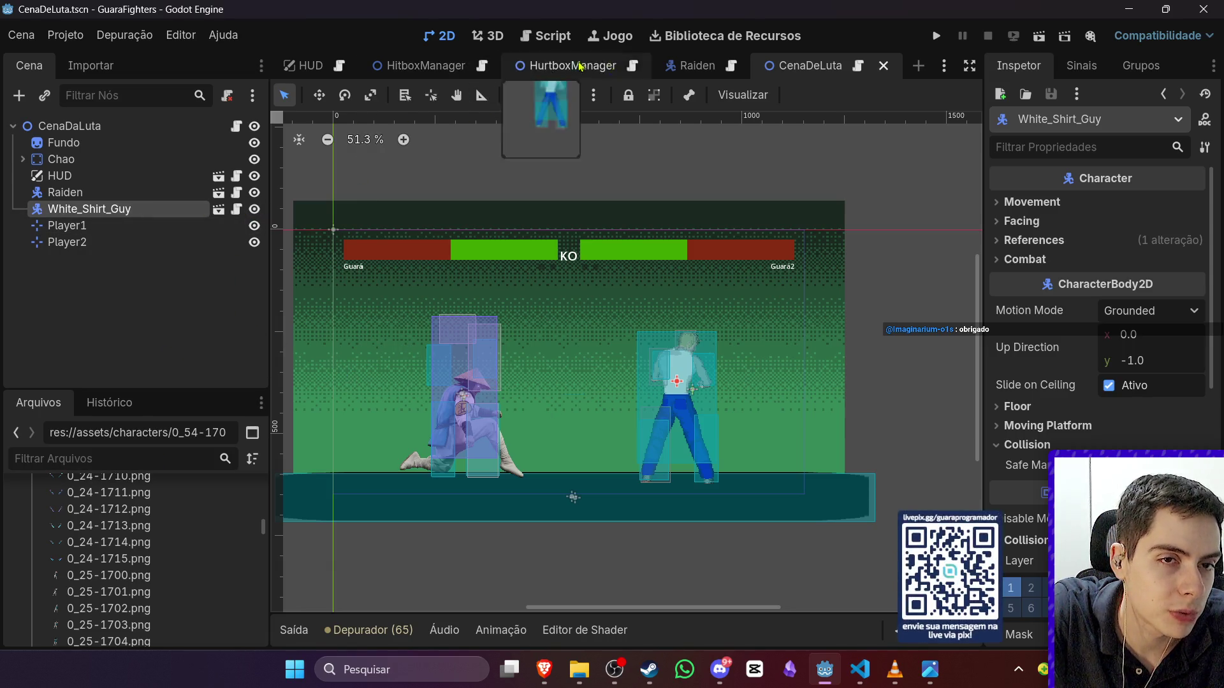
Step: In the Raiden scene, collapse HitboxManager and Jump, then open the Lightning state's script
click(697, 66)
click(40, 212)
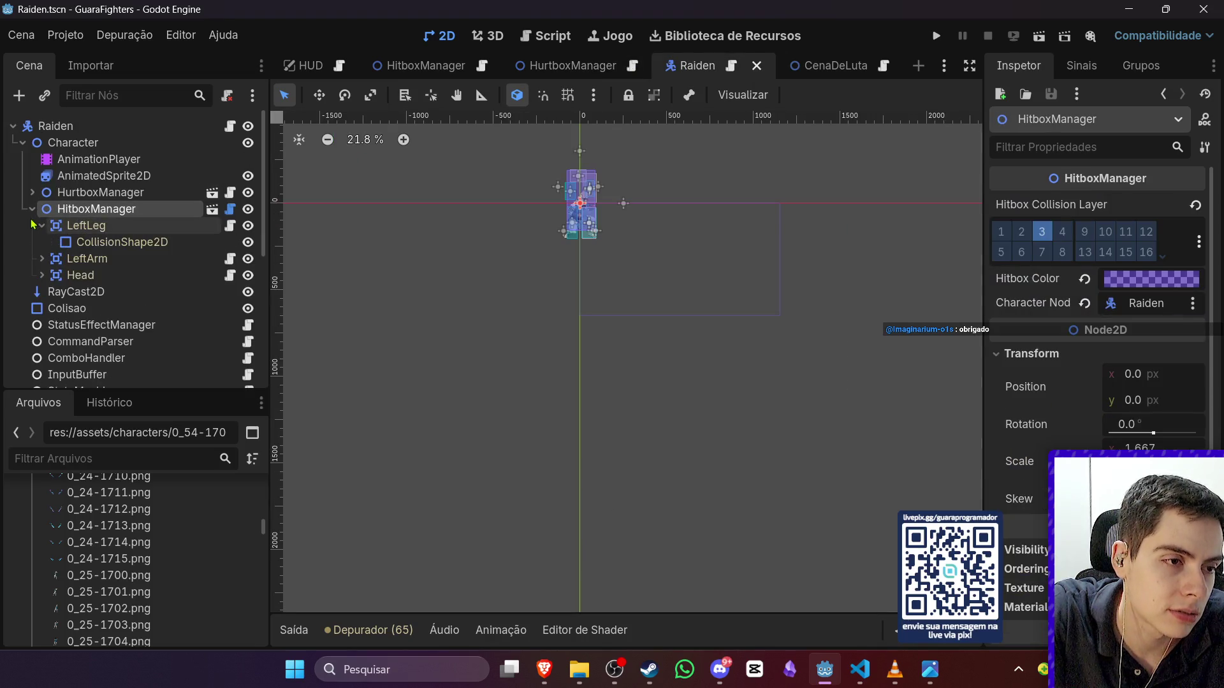
click(32, 209)
scroll(76, 303, down, 3)
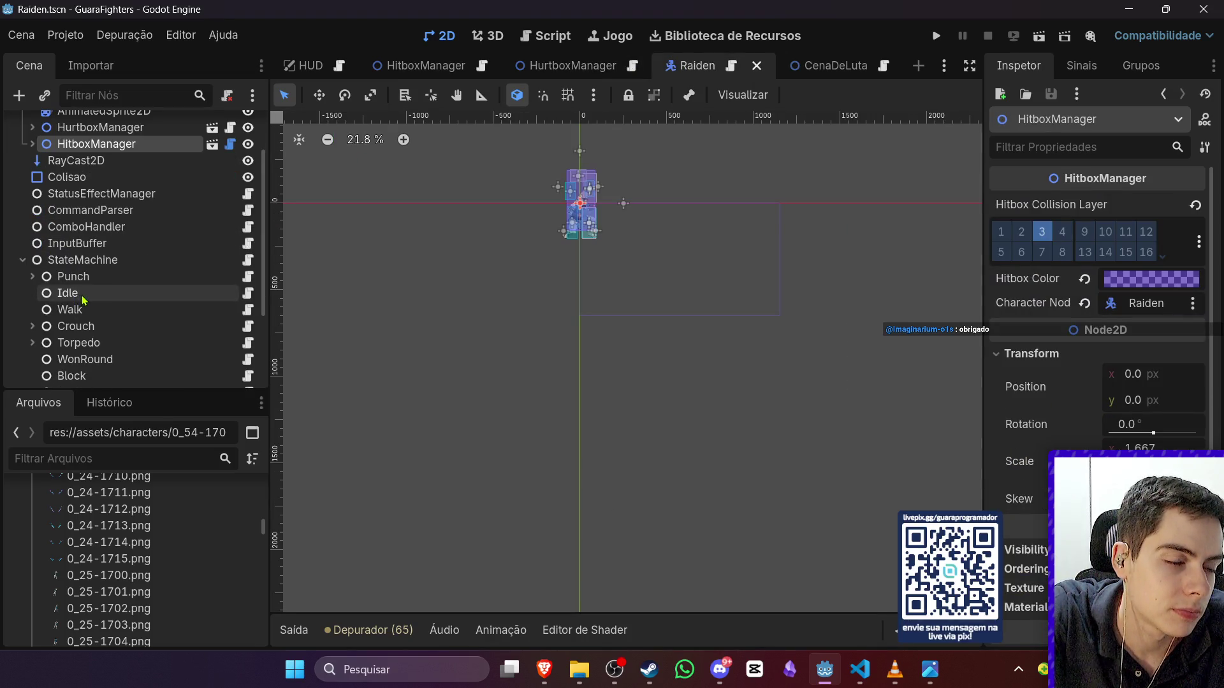
scroll(78, 302, down, 3)
click(39, 345)
click(31, 343)
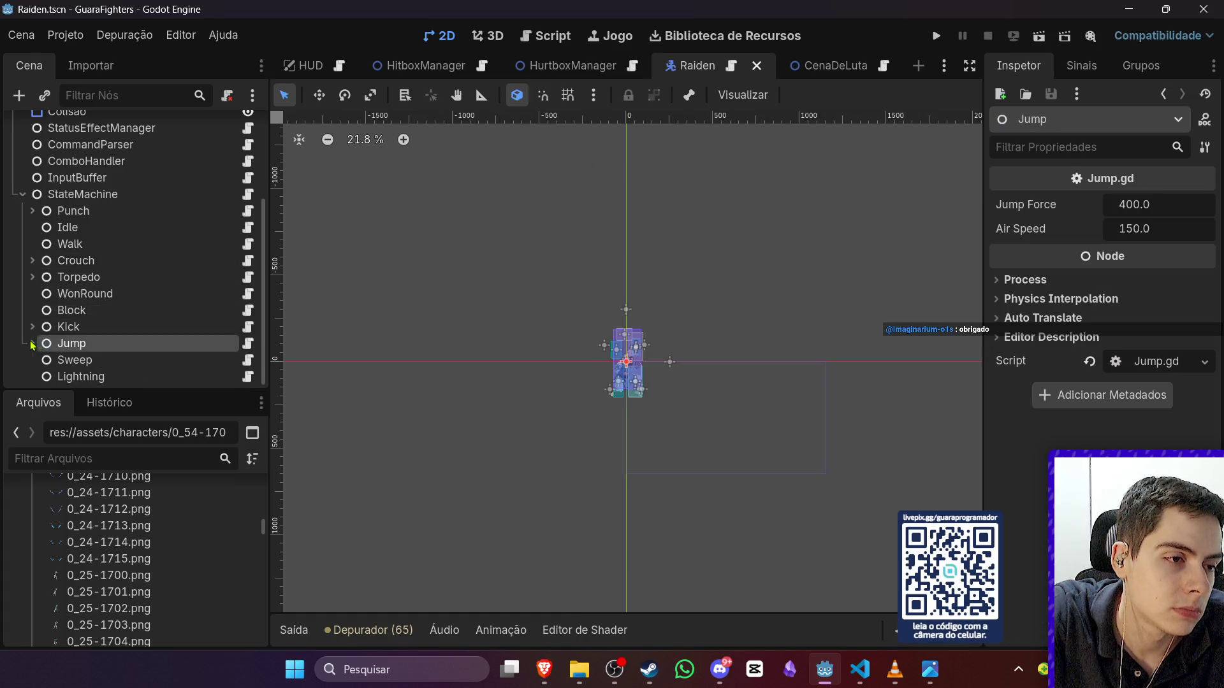
scroll(76, 357, down, 1)
click(107, 372)
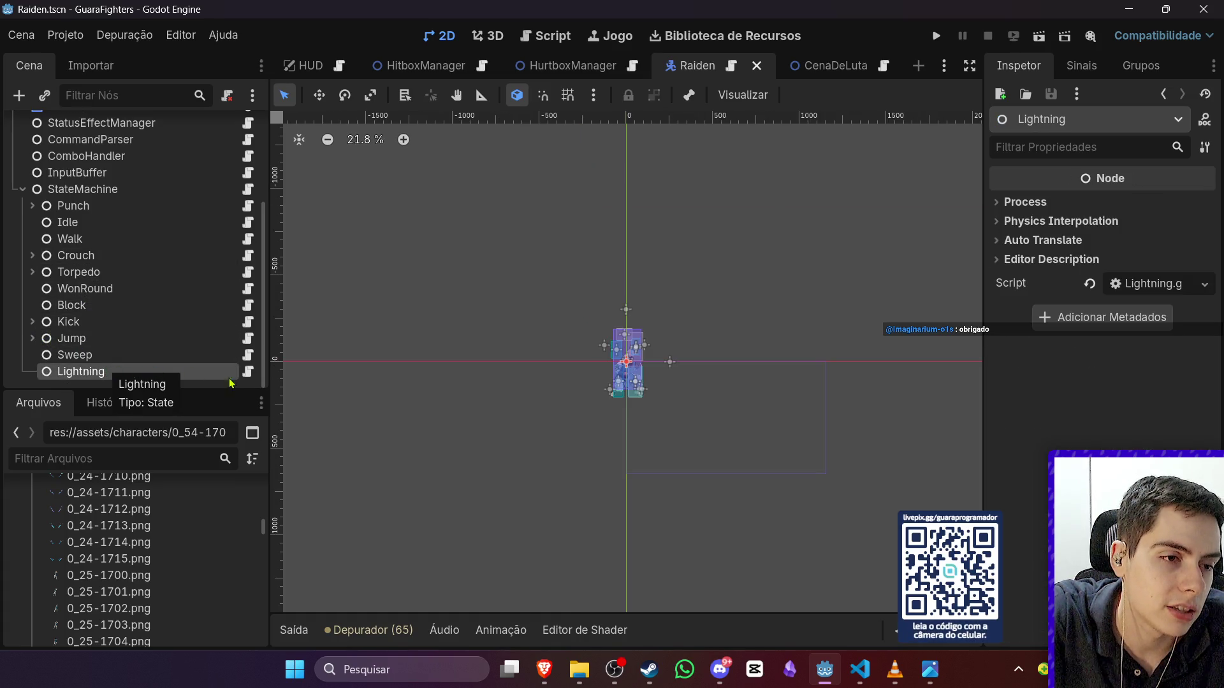
click(248, 372)
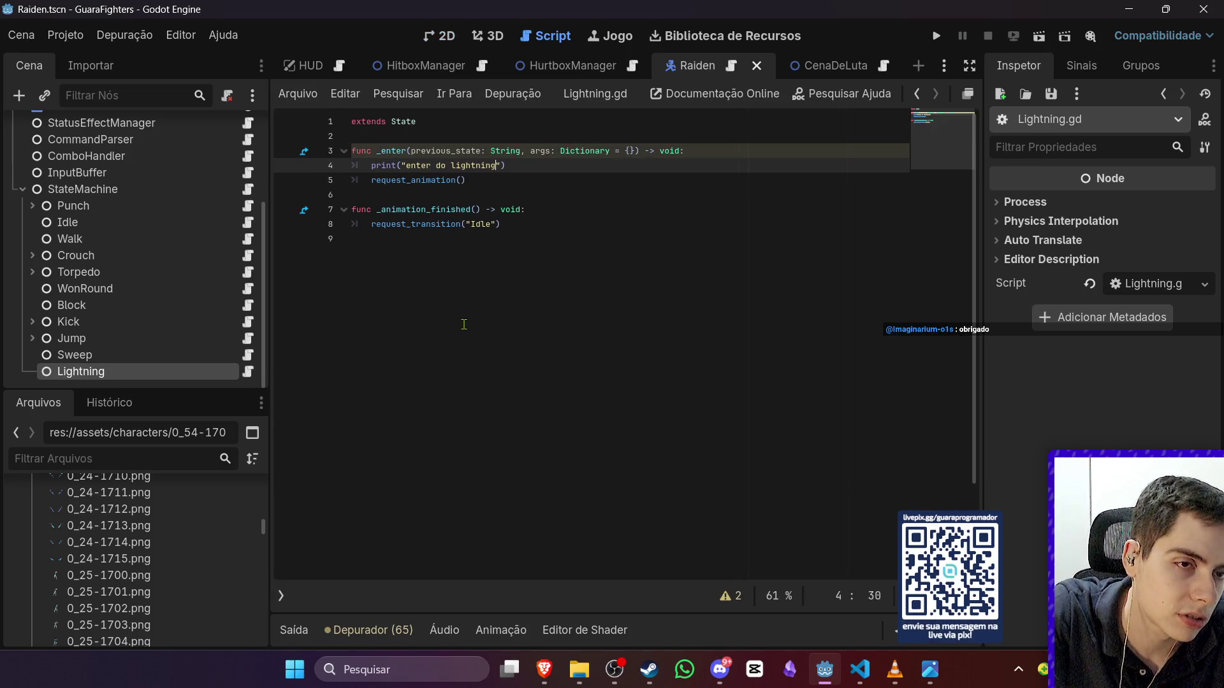
Step: Delete the debug print line on line 4 of Lightning.gd and save it
drag(500, 167, 307, 169)
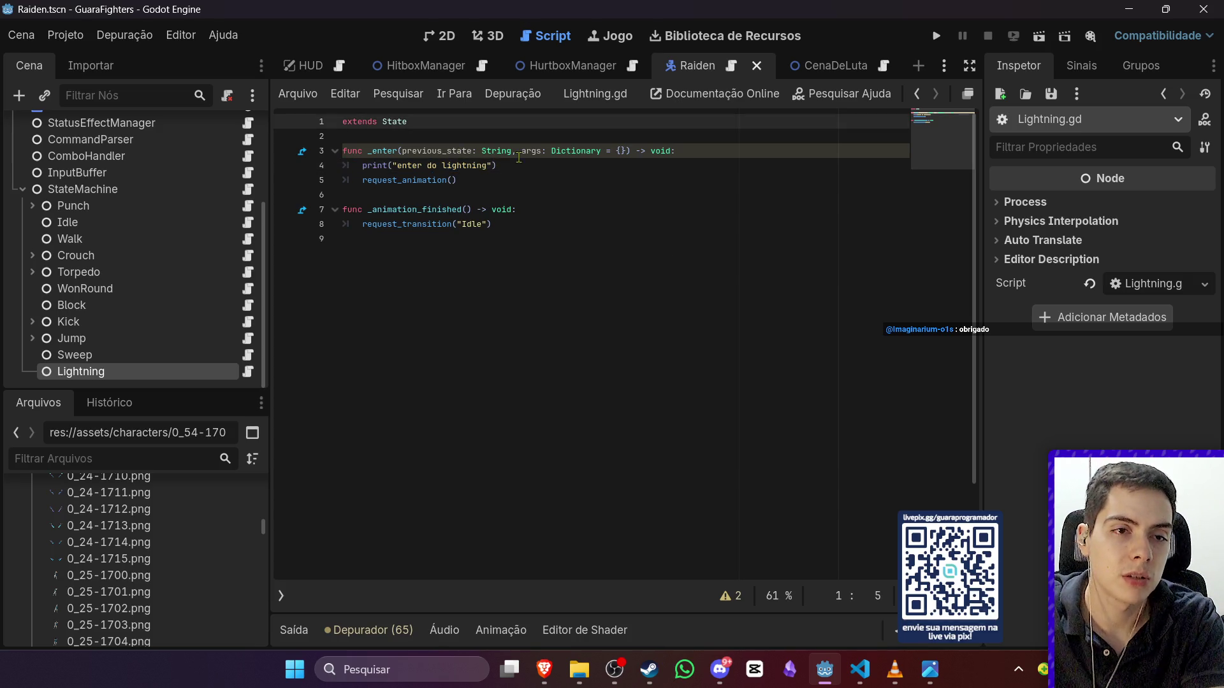
click(543, 171)
key(shift+Home)
key(BackSpace)
key(BackSpace)
key(BackSpace)
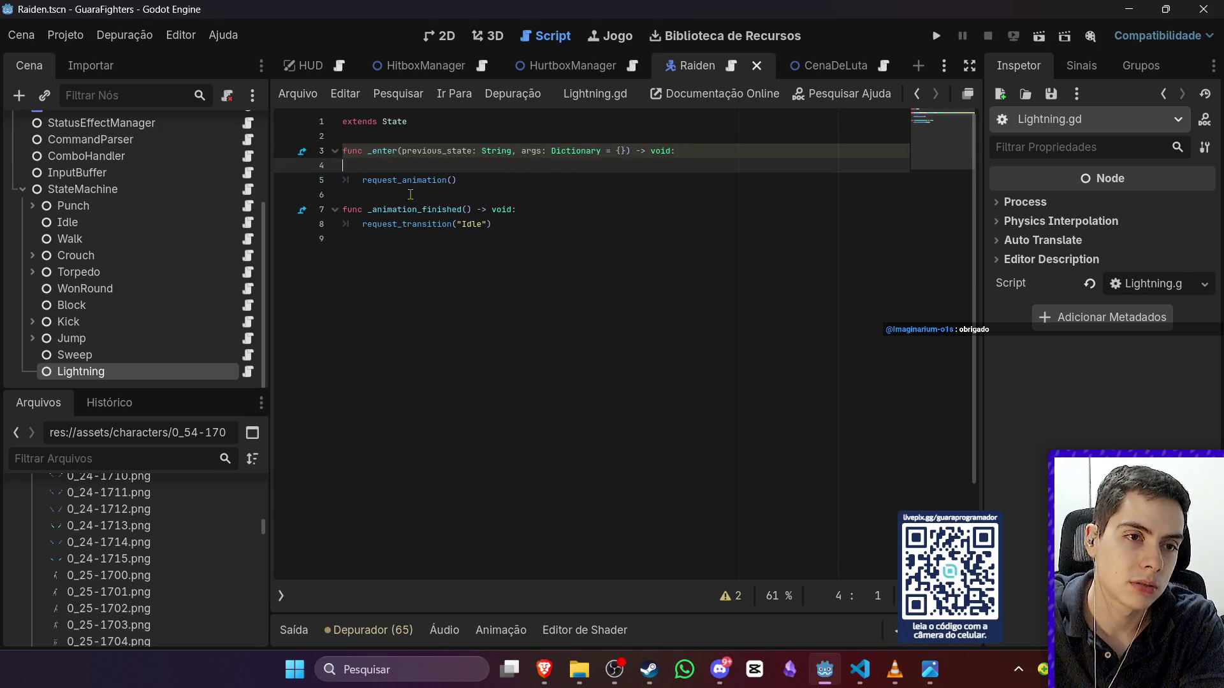
key(ctrl+End)
key(ctrl+s)
Step: Glance at VS Code, then come back to Godot's 2D view
click(859, 669)
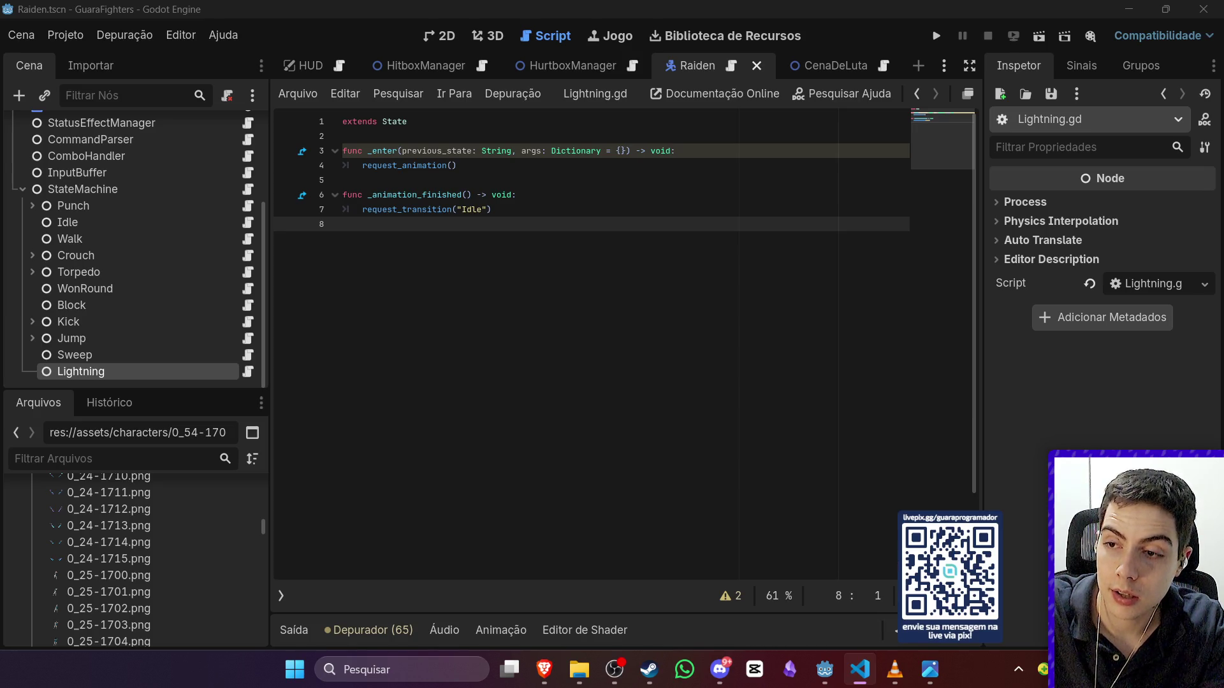
click(595, 359)
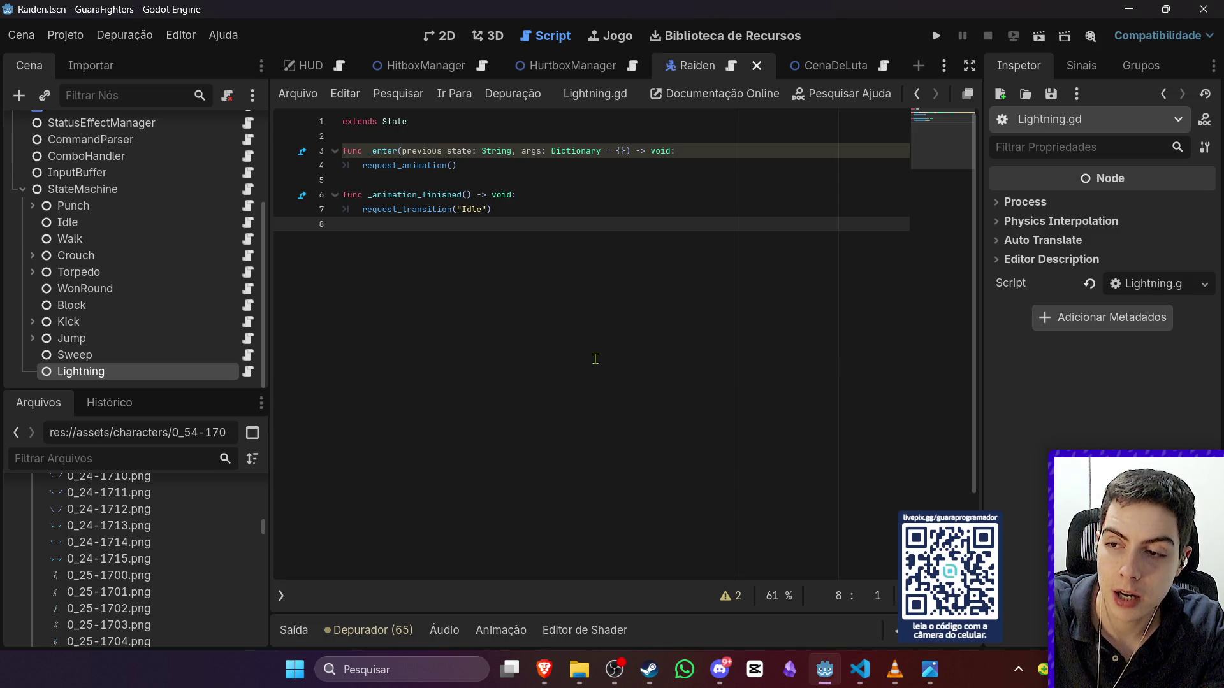
click(441, 37)
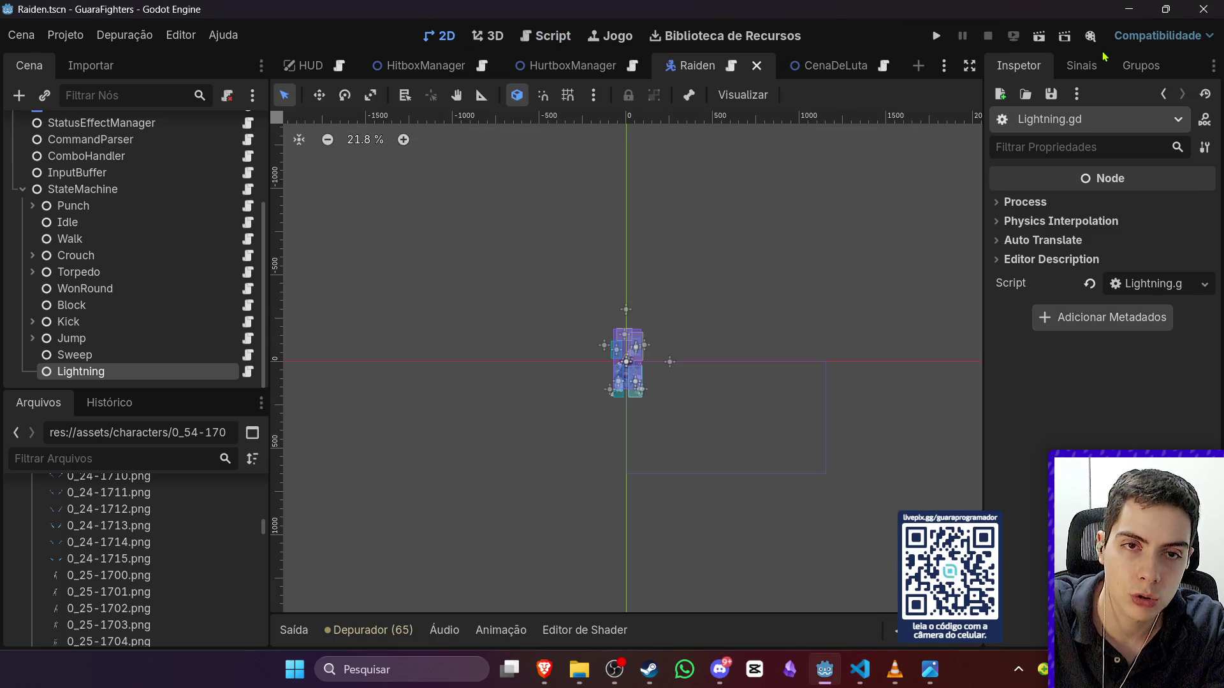
Step: Run the CenaDeLuta scene, make Raiden attack with J, stop the game, and reopen Raiden
click(826, 69)
click(1039, 36)
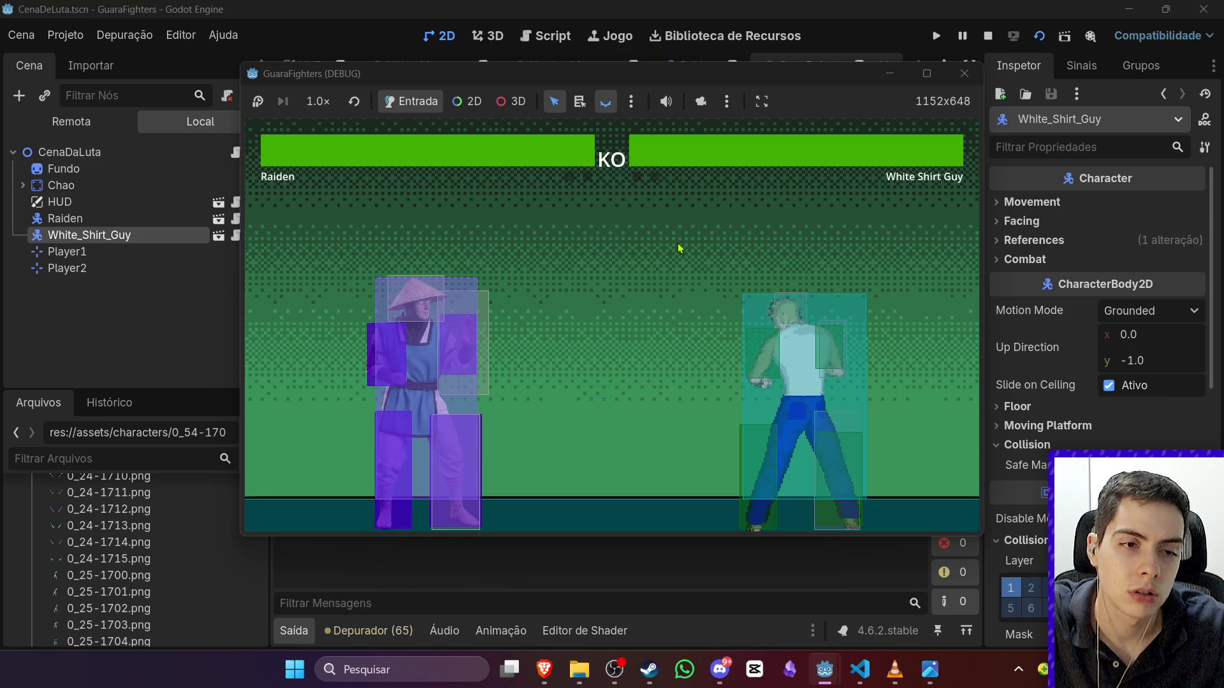
key(j)
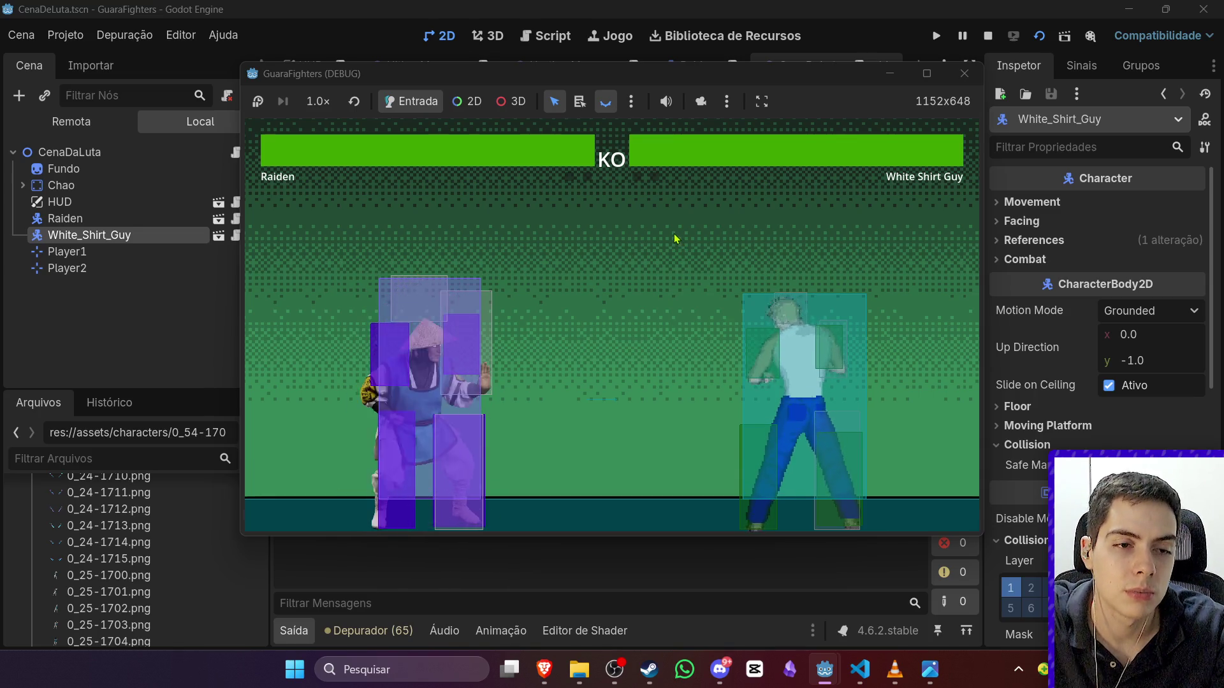
click(964, 73)
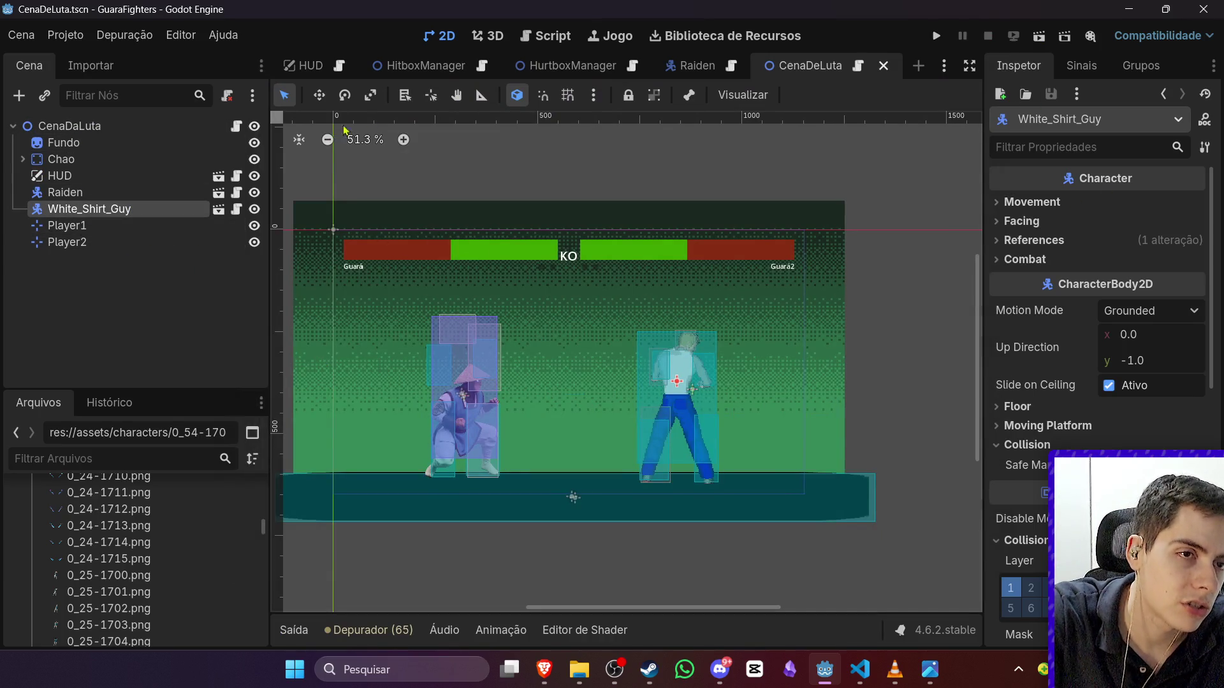
click(698, 65)
Step: Select Raiden's AnimatedSprite2D and show the Lightning animation's frames
scroll(213, 177, up, 4)
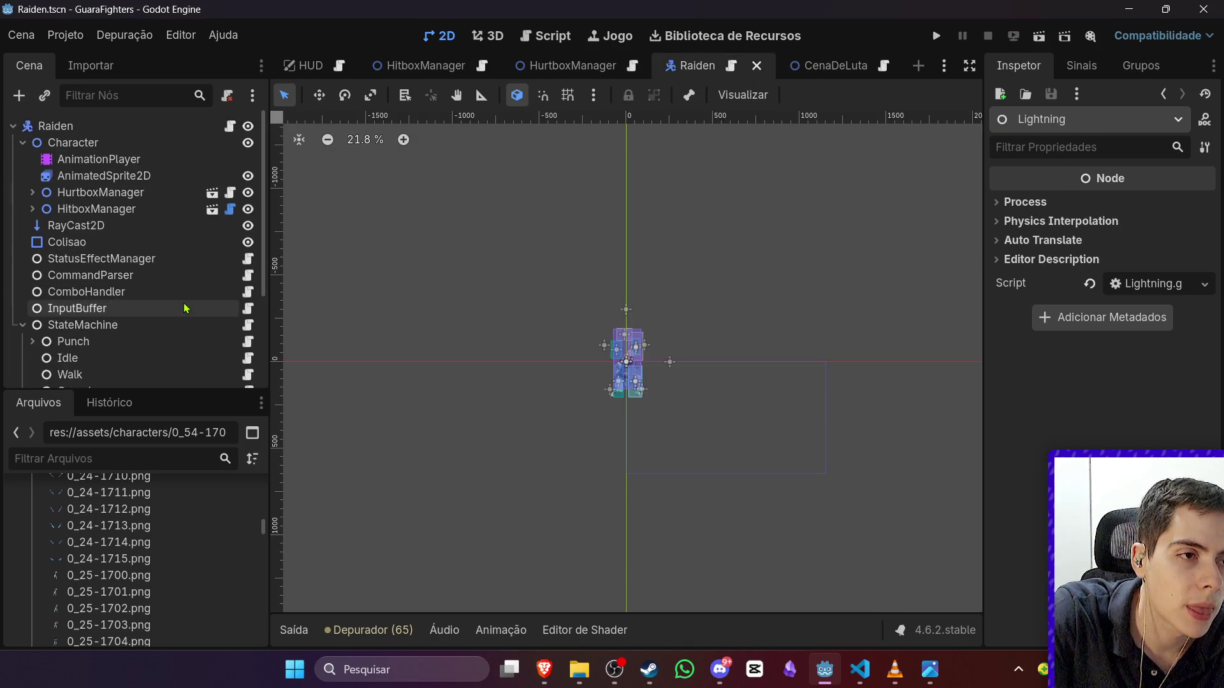
click(127, 175)
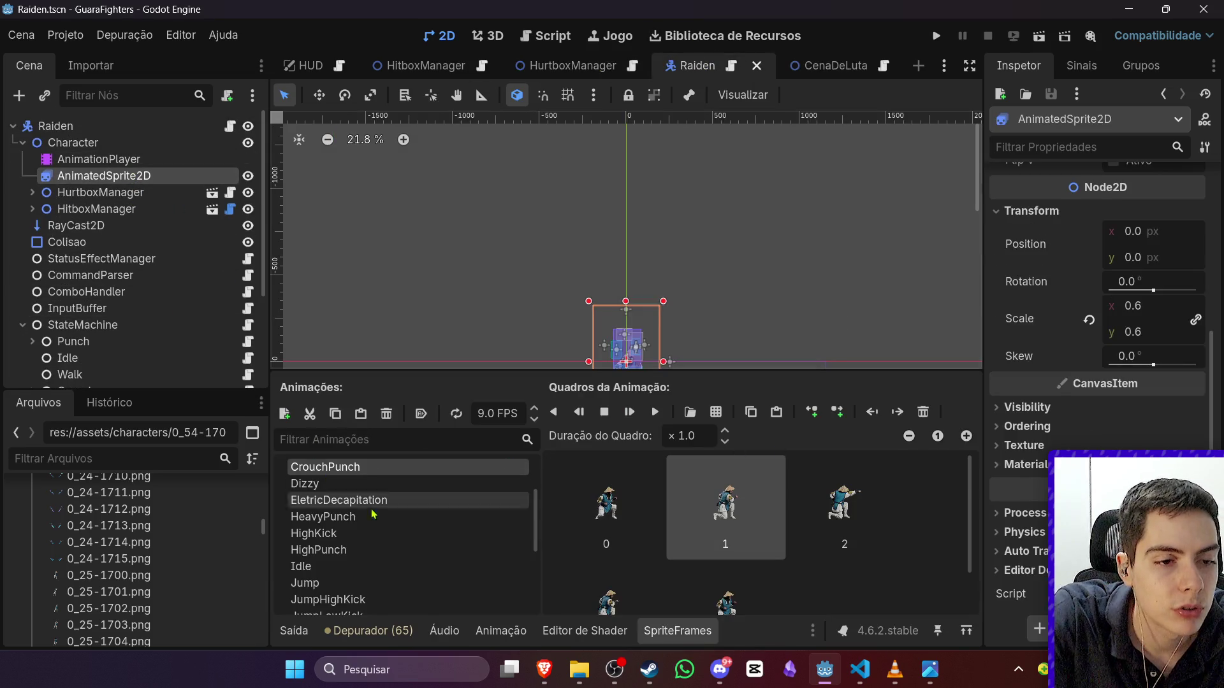
scroll(382, 542, down, 4)
click(381, 534)
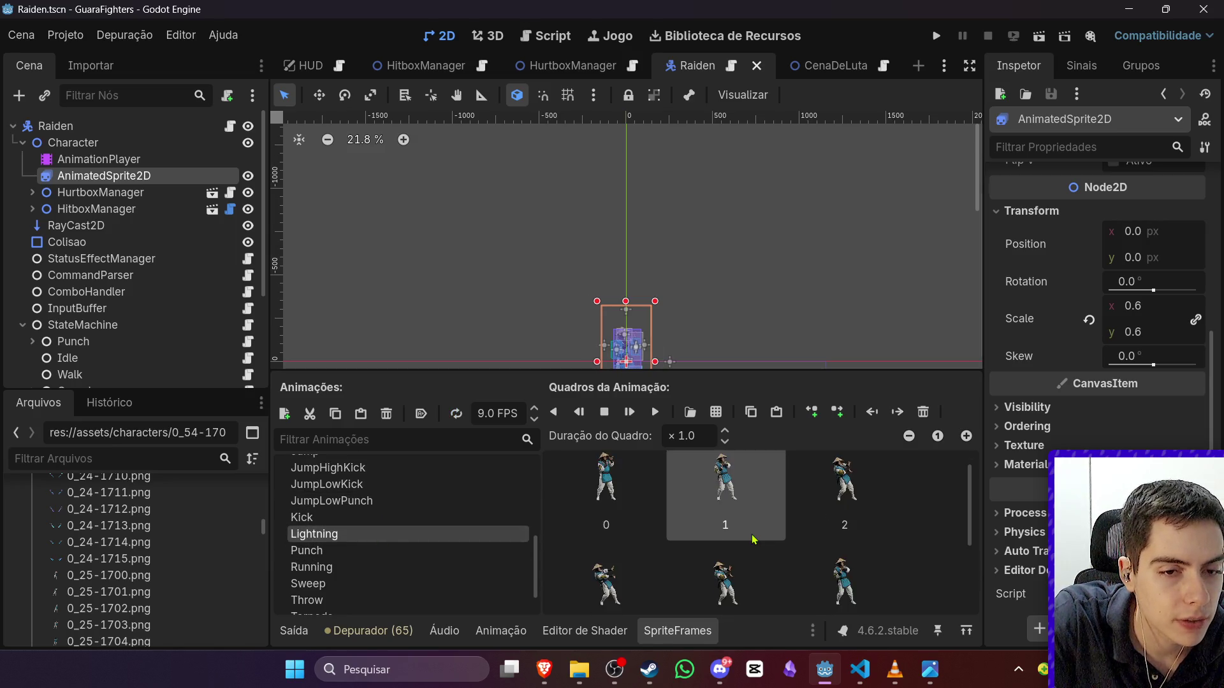
scroll(752, 541, down, 1)
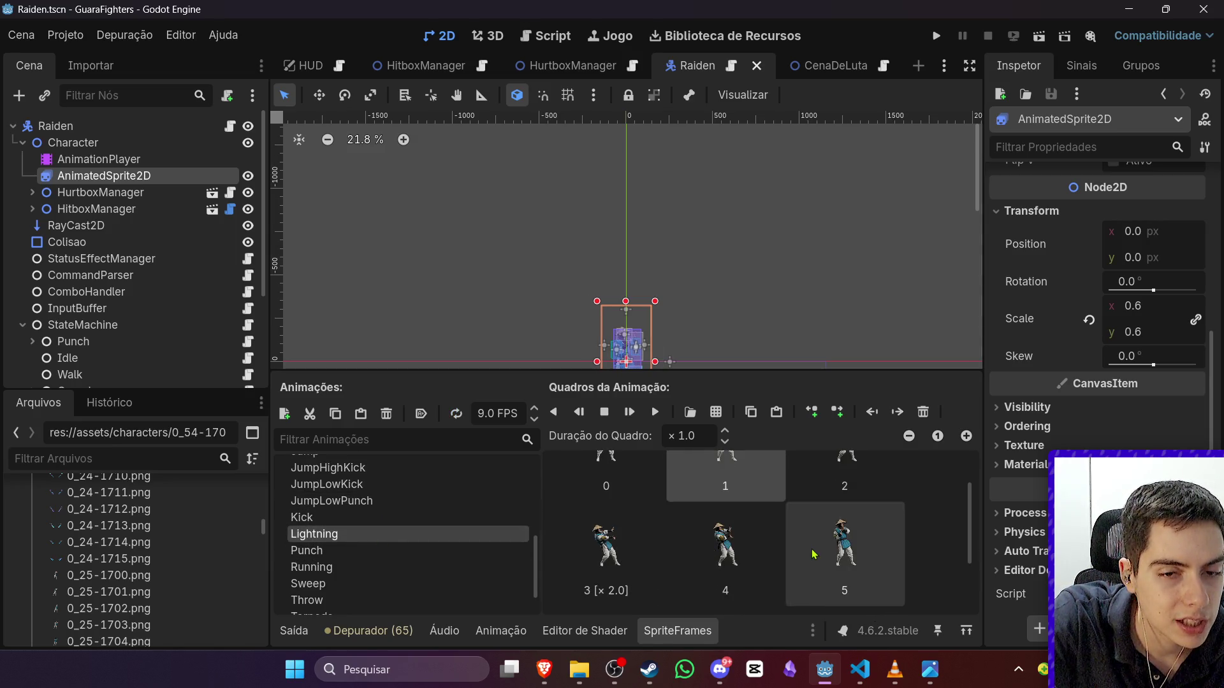
scroll(816, 554, up, 1)
Step: Lengthen frame 3 of the Lightning animation to a 3.0 duration
click(606, 561)
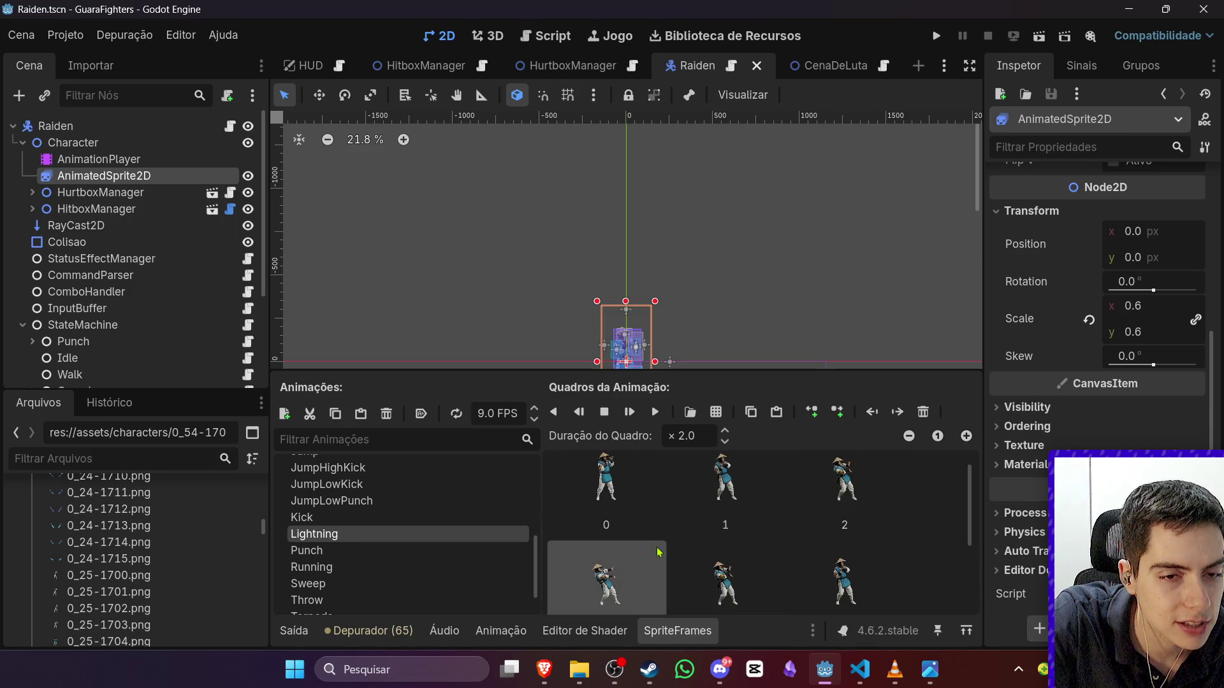
scroll(637, 561, down, 1)
click(725, 431)
click(725, 432)
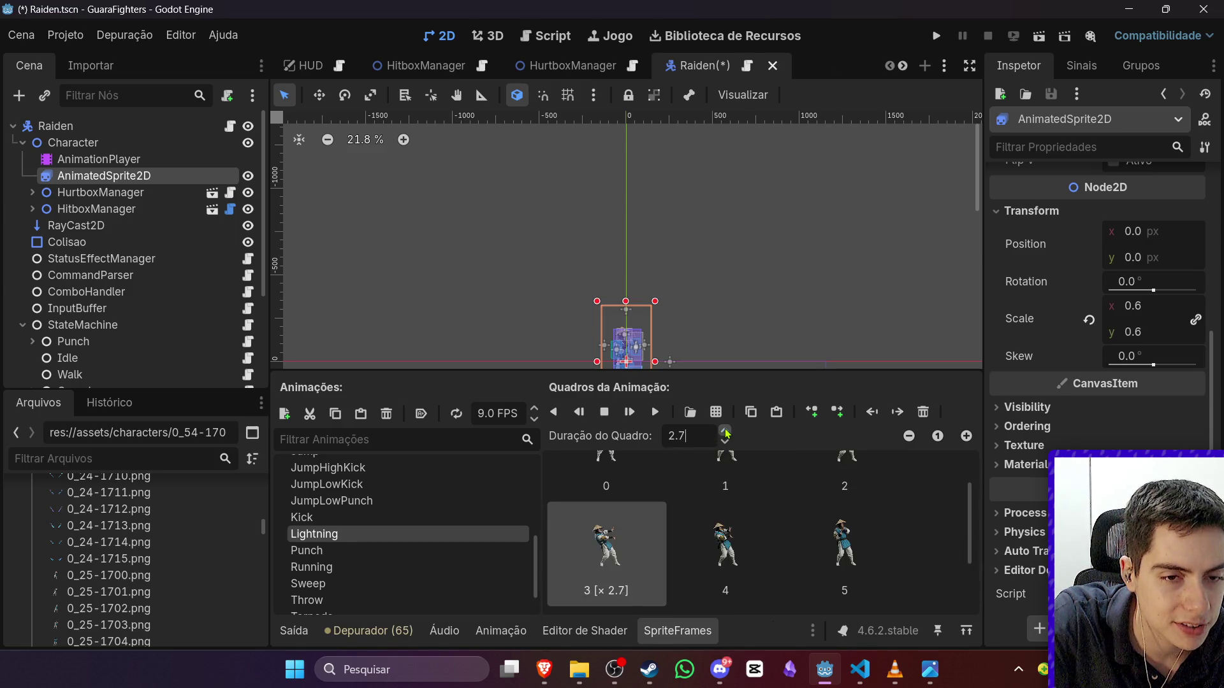
click(724, 441)
Step: Set frame 4's duration to 1.5 and save the Raiden scene
click(726, 512)
click(725, 432)
click(724, 431)
click(769, 277)
key(ctrl+s)
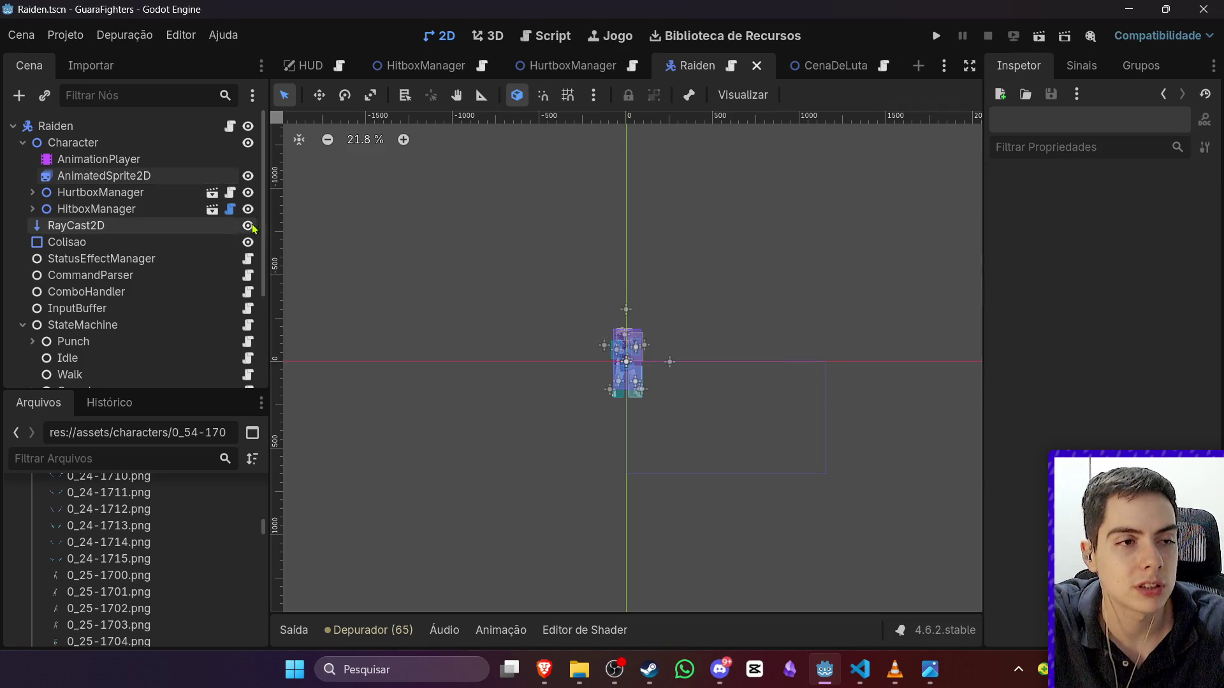
click(153, 178)
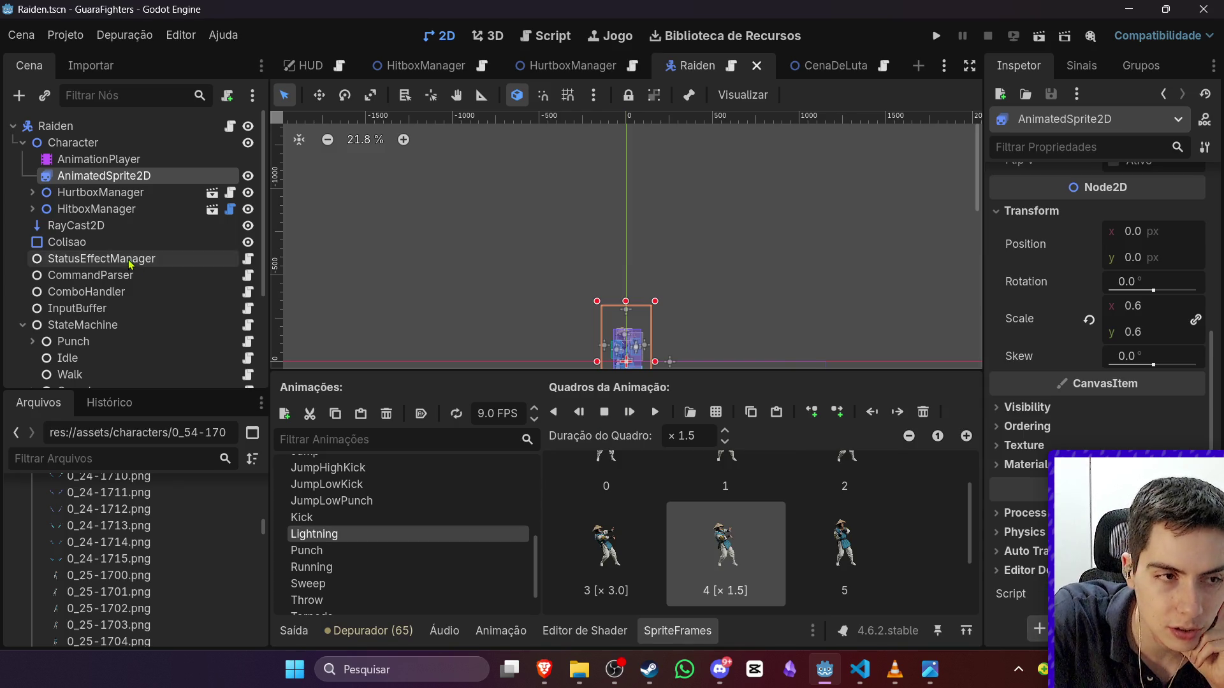
click(98, 159)
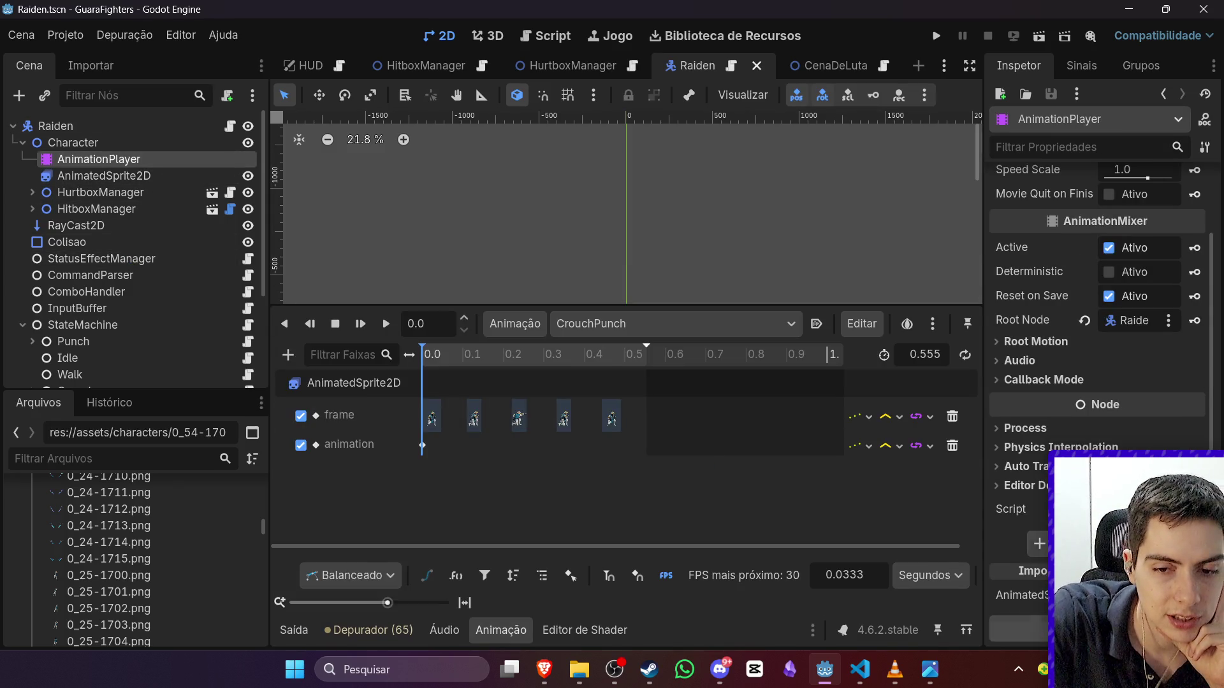
Step: Browse the FileSystem and preview the lightning images 0_102-1700.png and 0_102-1701.png
click(668, 279)
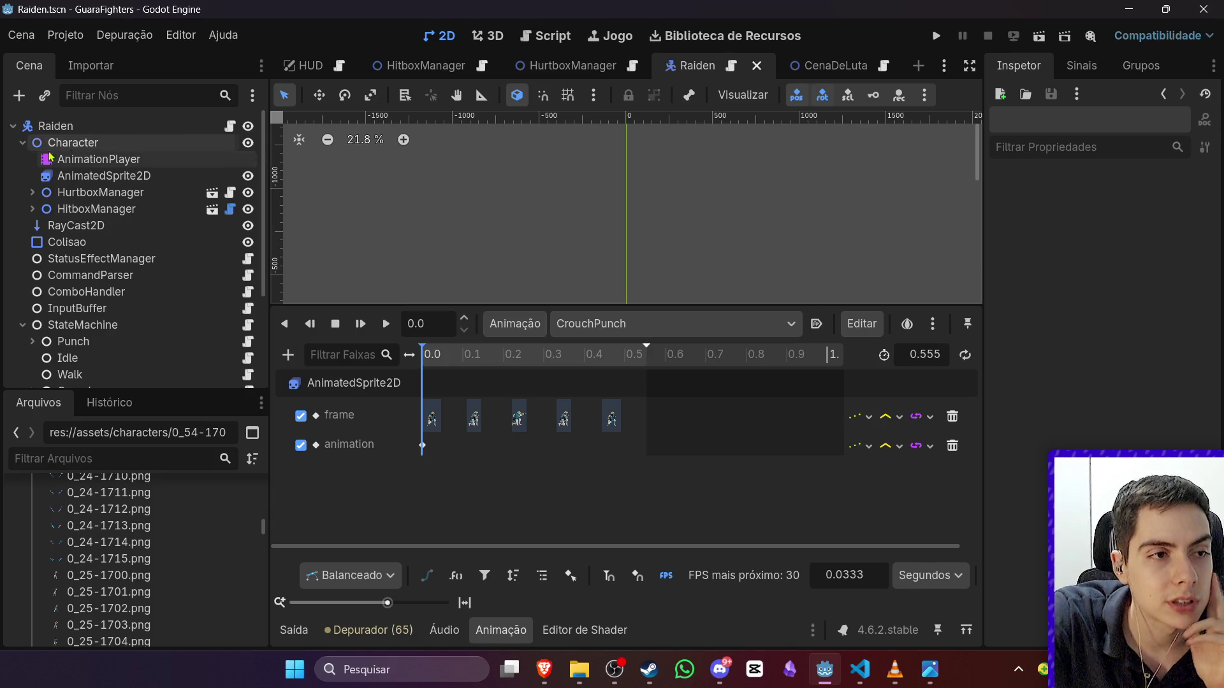
click(23, 142)
scroll(229, 514, up, 3)
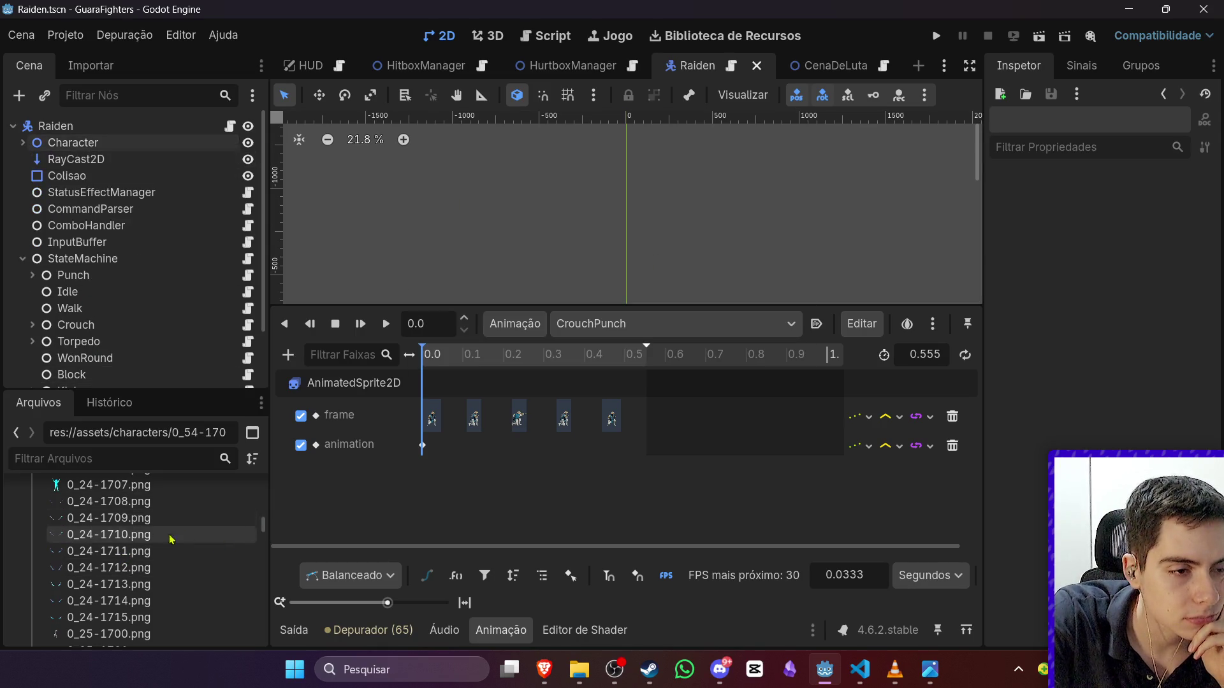
scroll(172, 535, down, 10)
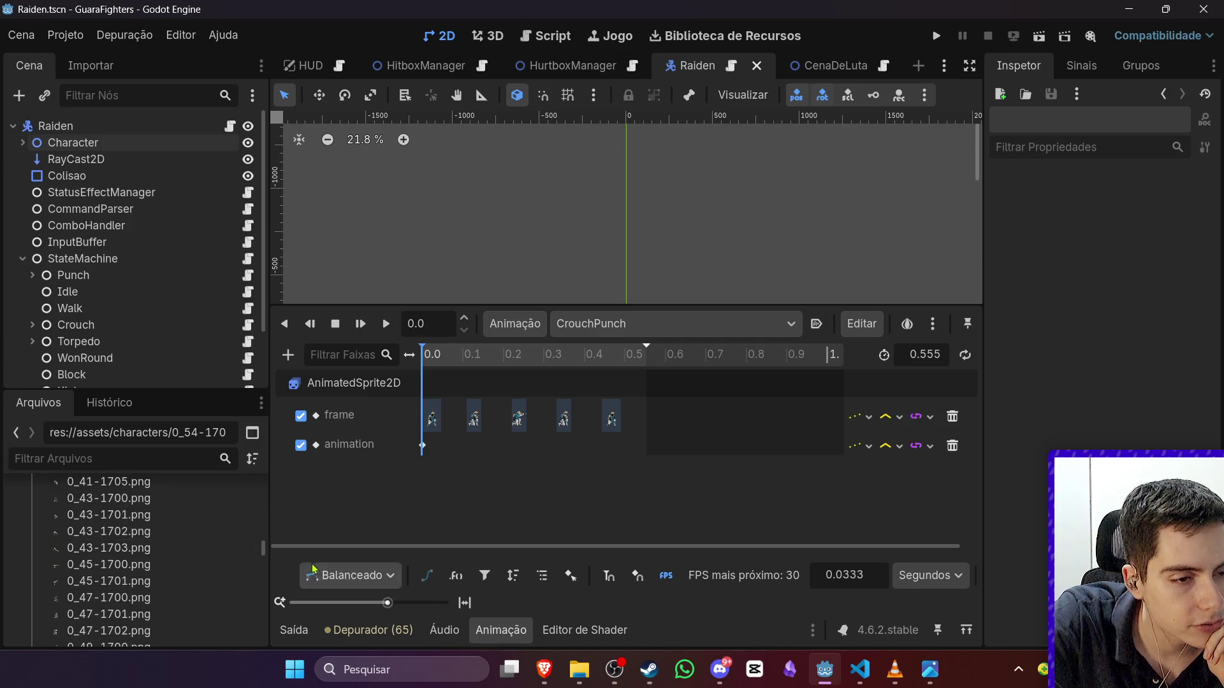
drag(263, 553, 259, 611)
click(139, 617)
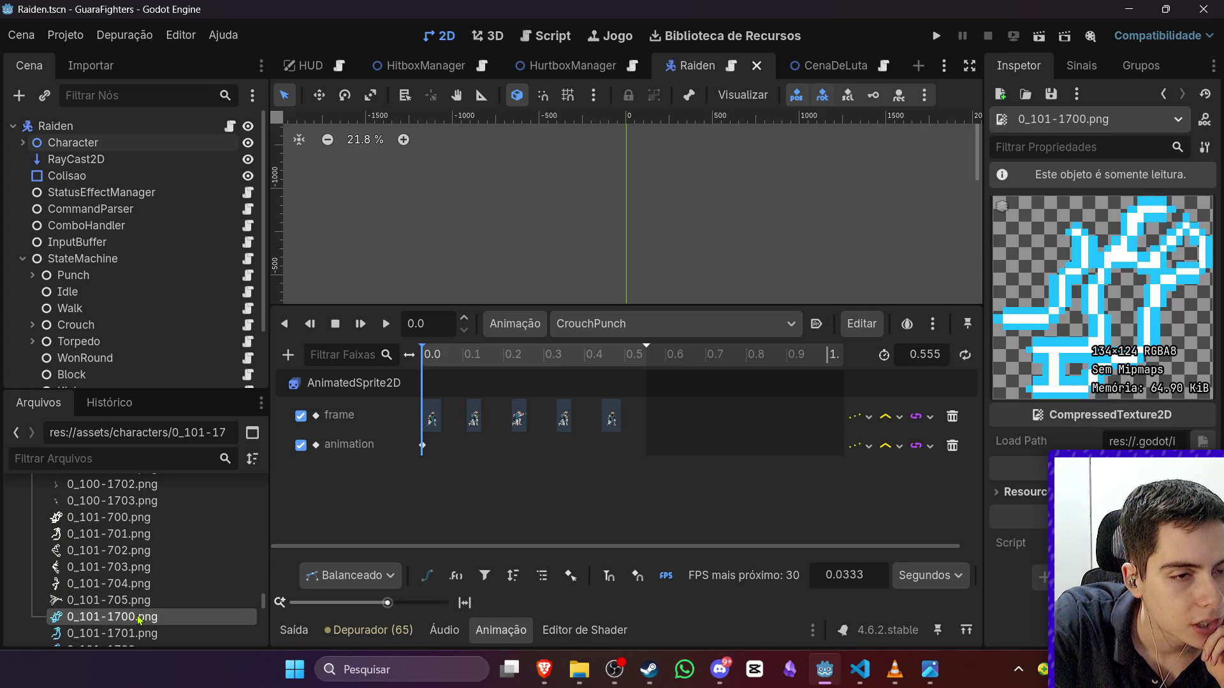
key(Down)
key(Down)
key(Down)
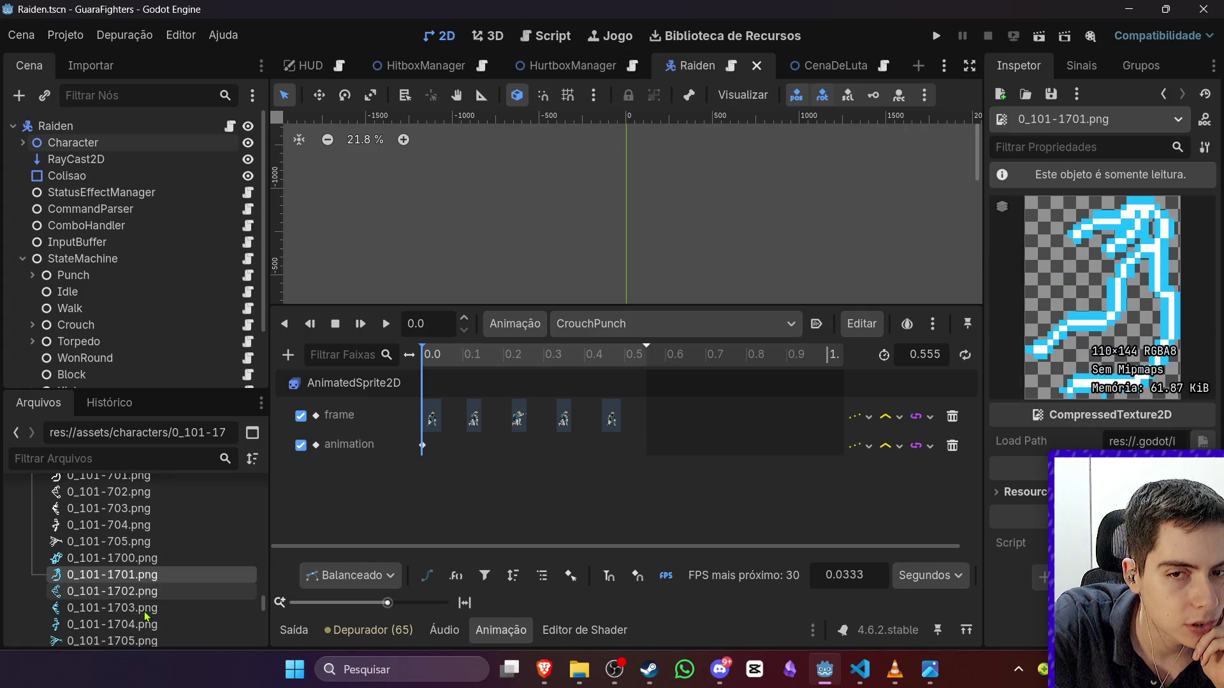
scroll(159, 605, down, 5)
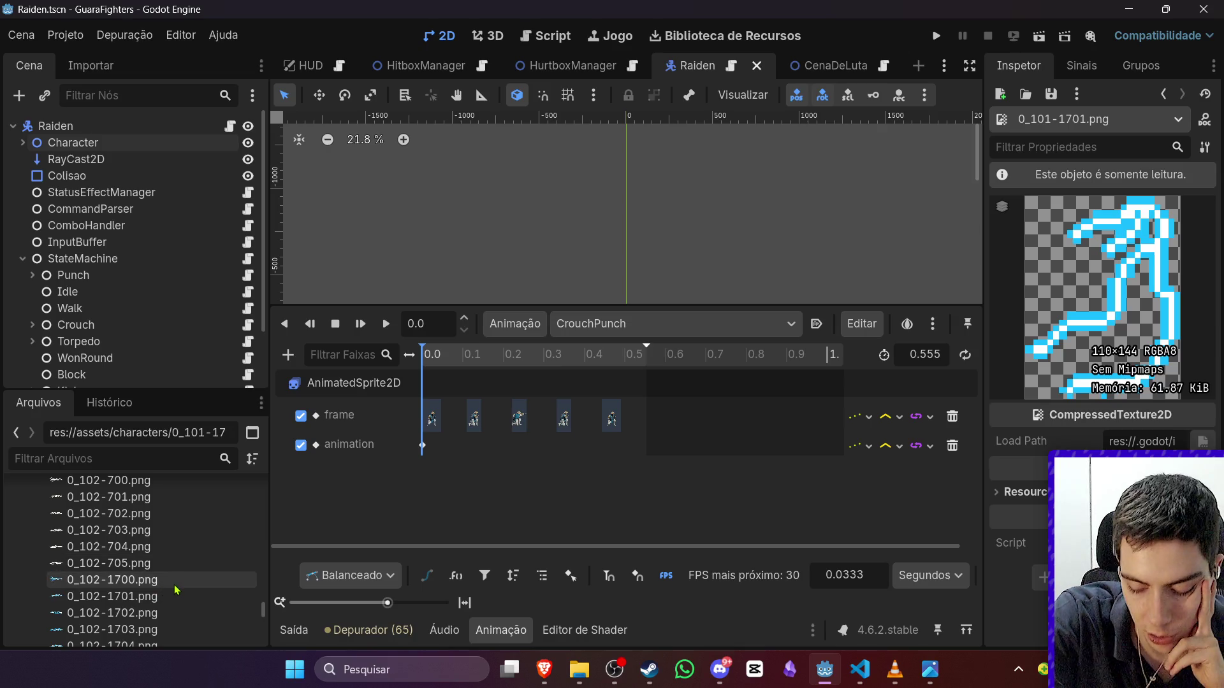
scroll(181, 603, down, 2)
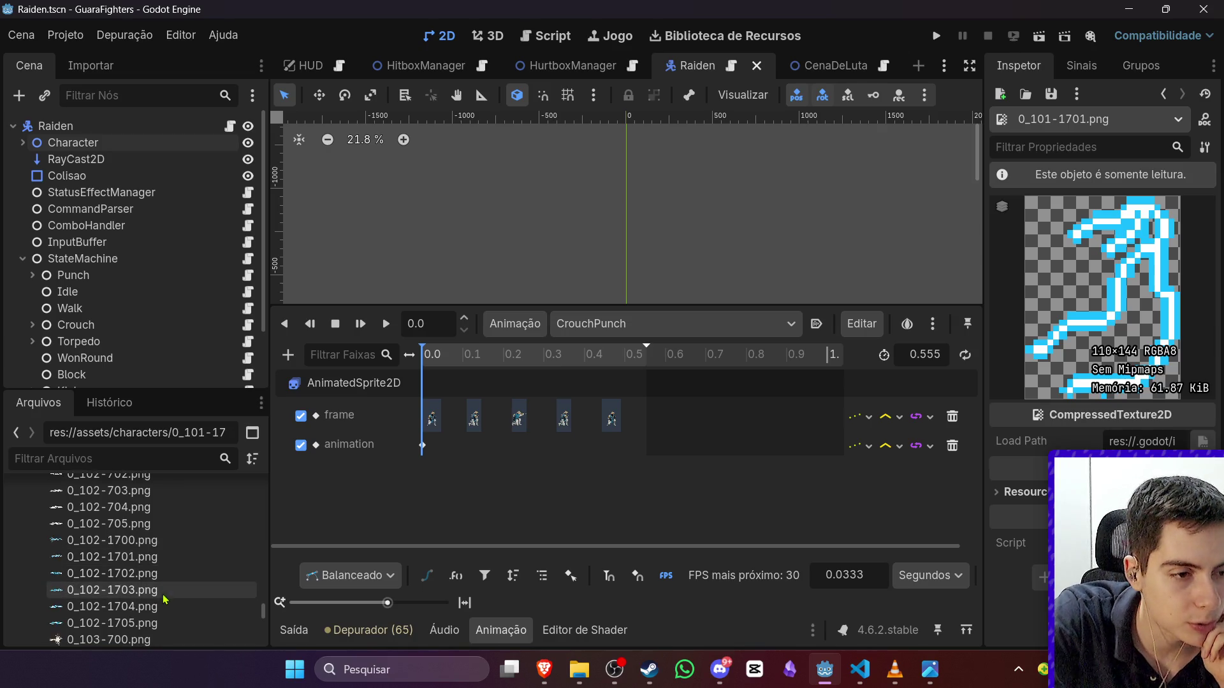
click(139, 543)
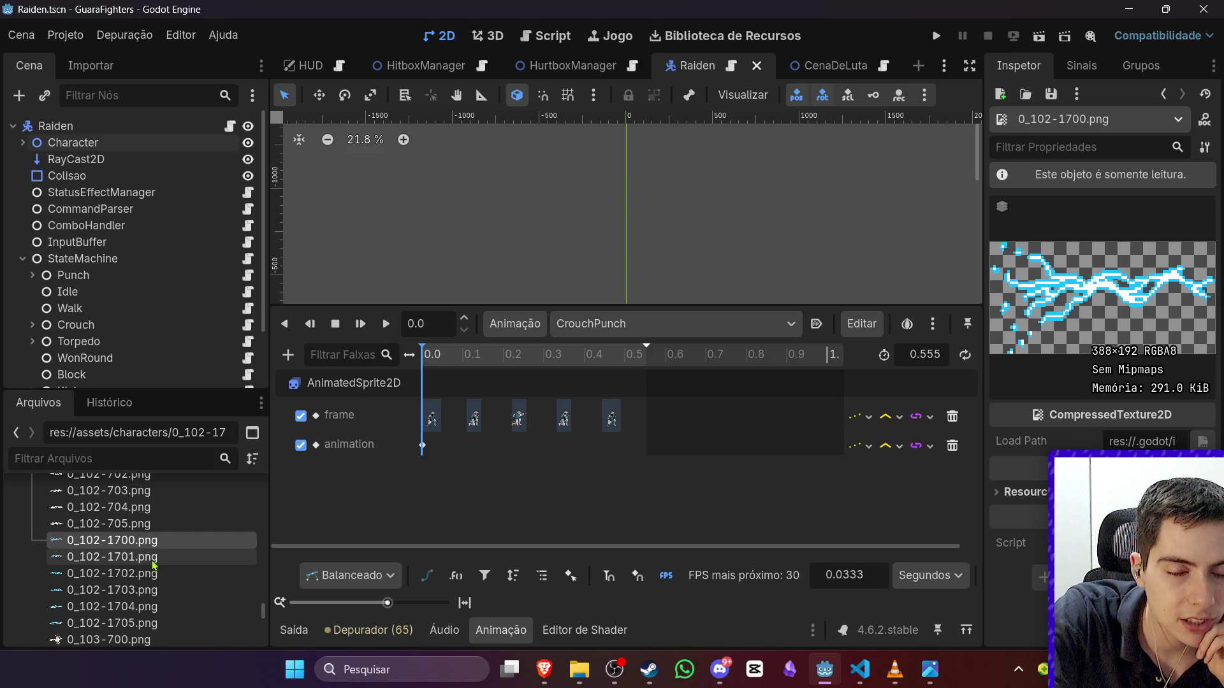
click(153, 563)
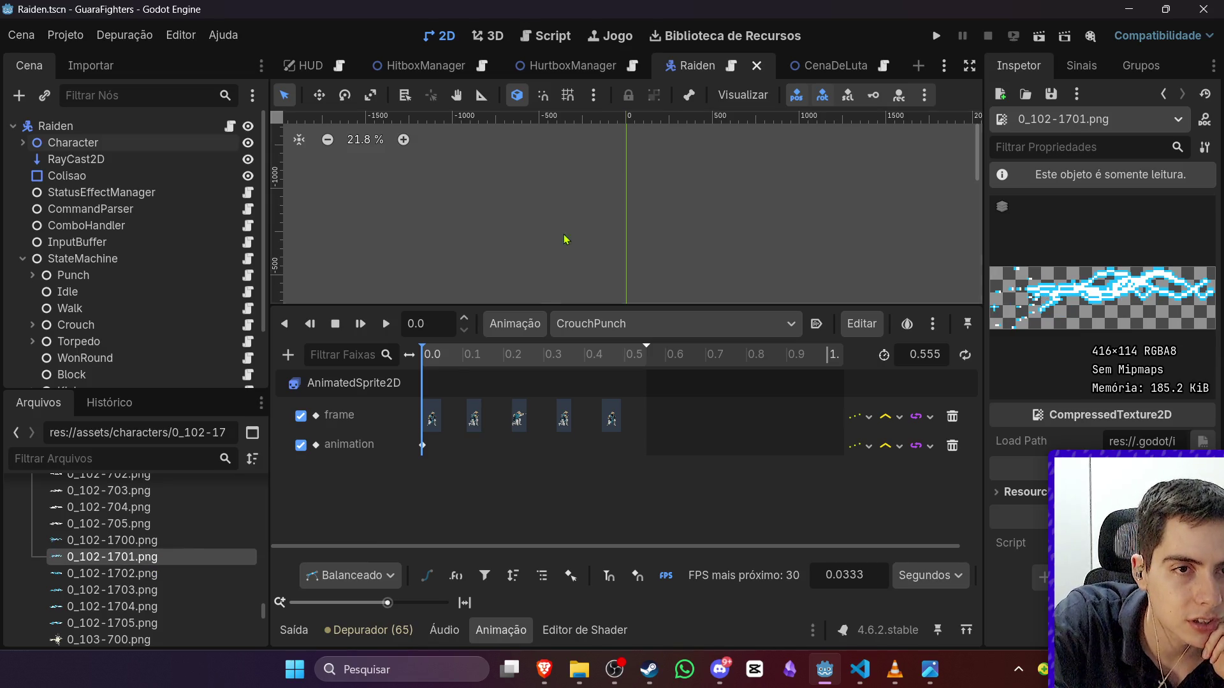
Step: Load the AnimationPlayer's Lightning animation and scrub to about 0.41 s
click(294, 630)
scroll(552, 240, down, 2)
scroll(562, 282, up, 4)
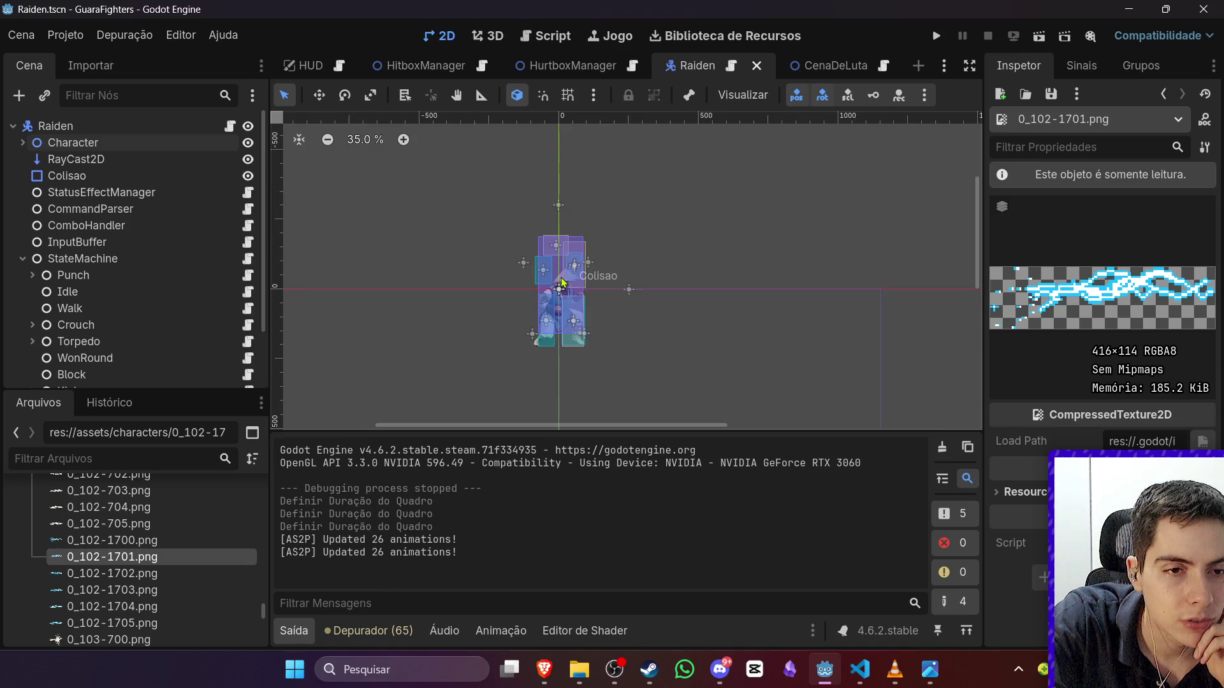
scroll(562, 282, up, 3)
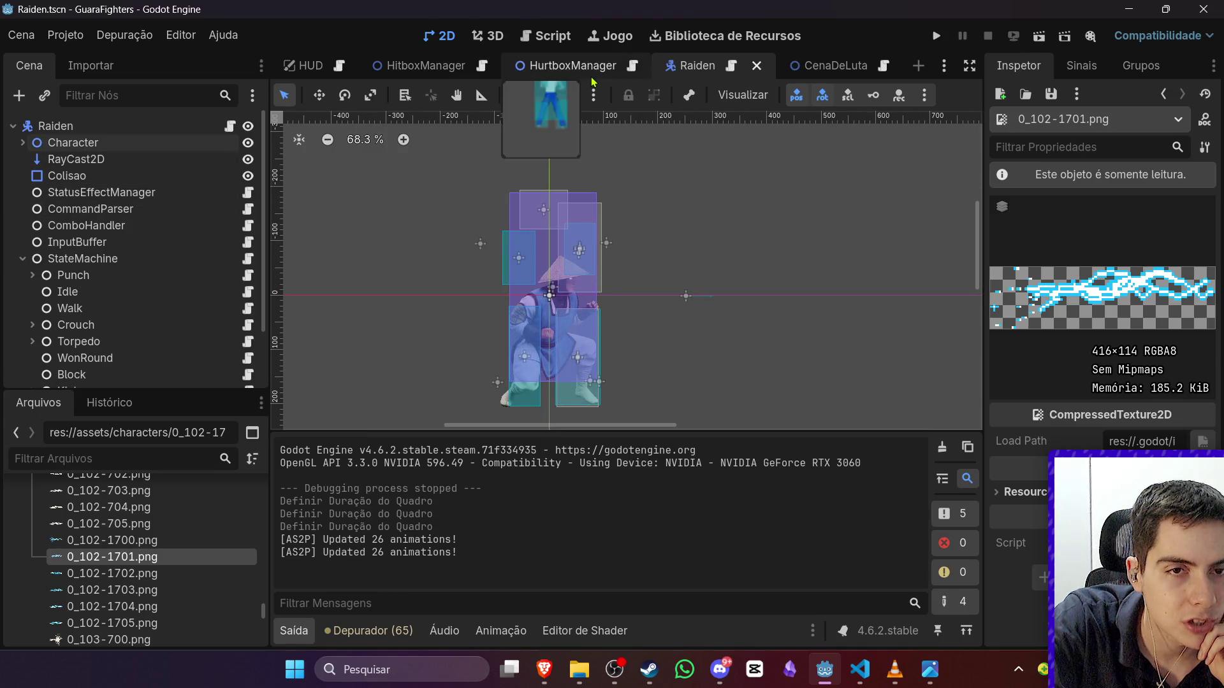
click(145, 192)
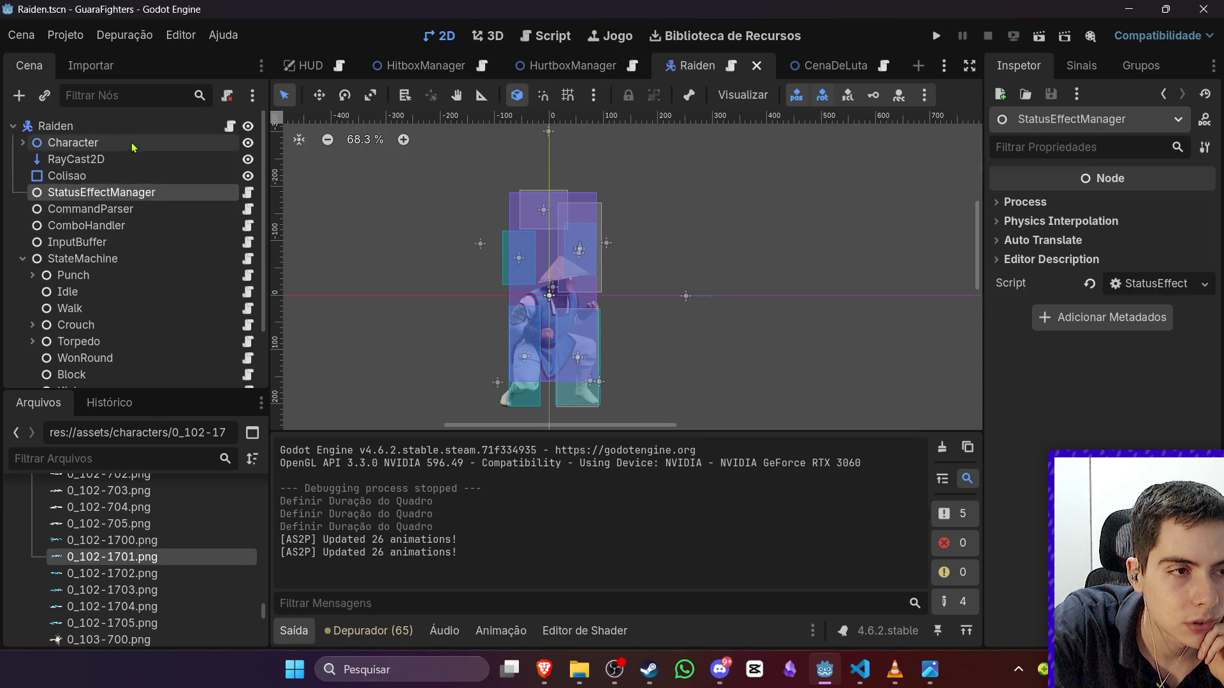
click(133, 143)
click(23, 142)
click(42, 158)
click(604, 323)
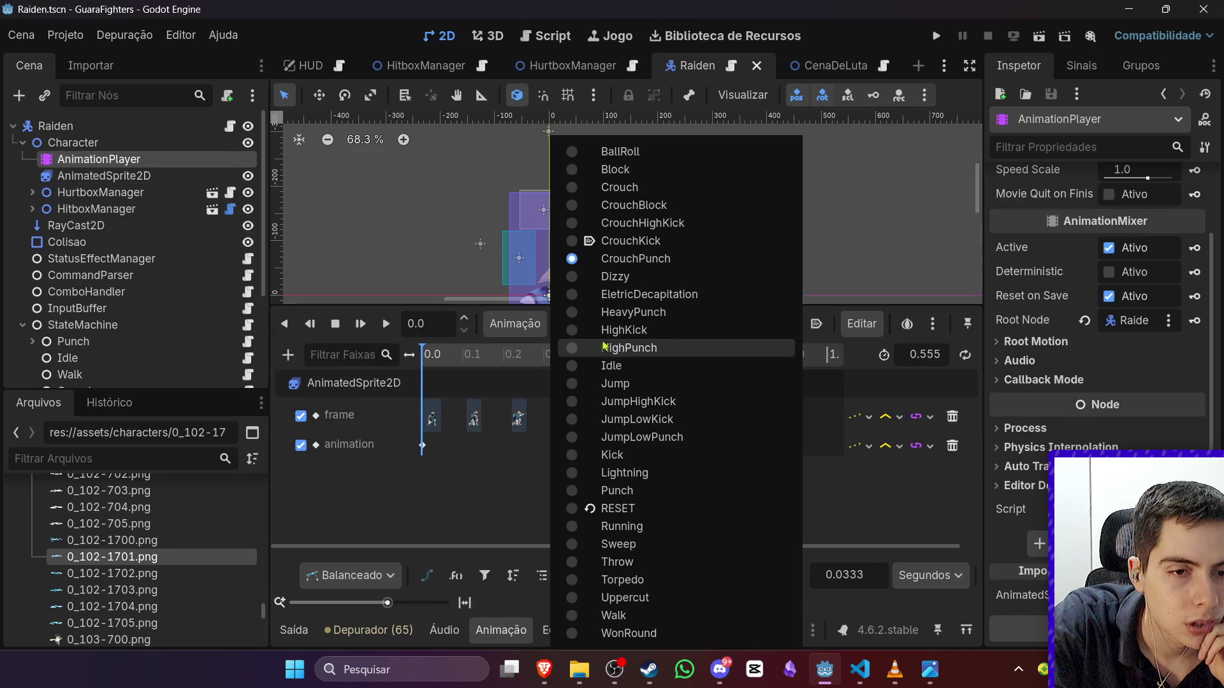
click(624, 472)
drag(446, 355, 590, 368)
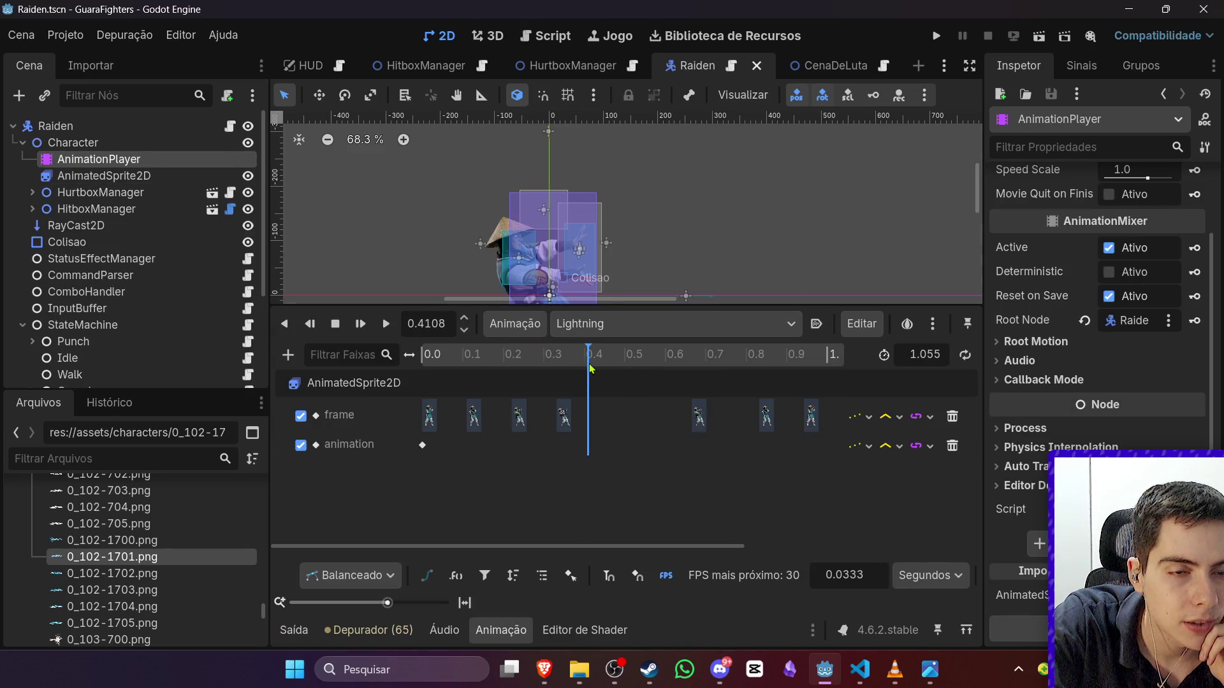
Step: Check the output log and collapse the StateMachine node's children
click(312, 628)
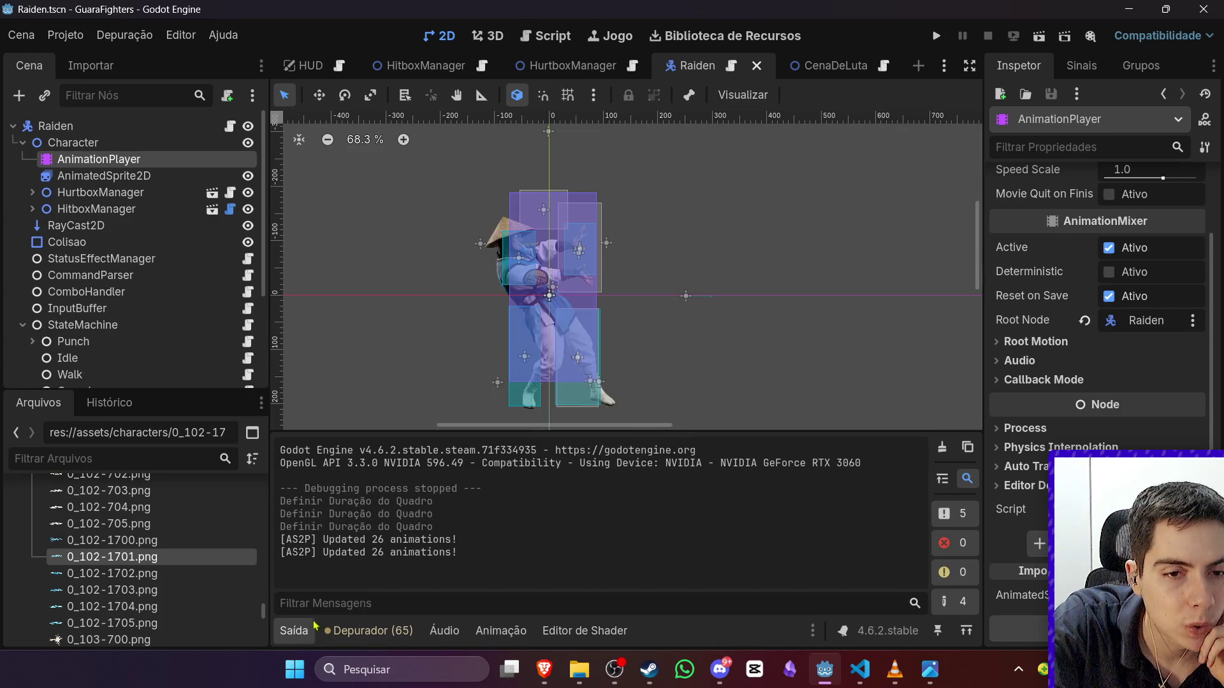
scroll(516, 274, down, 1)
scroll(497, 287, up, 2)
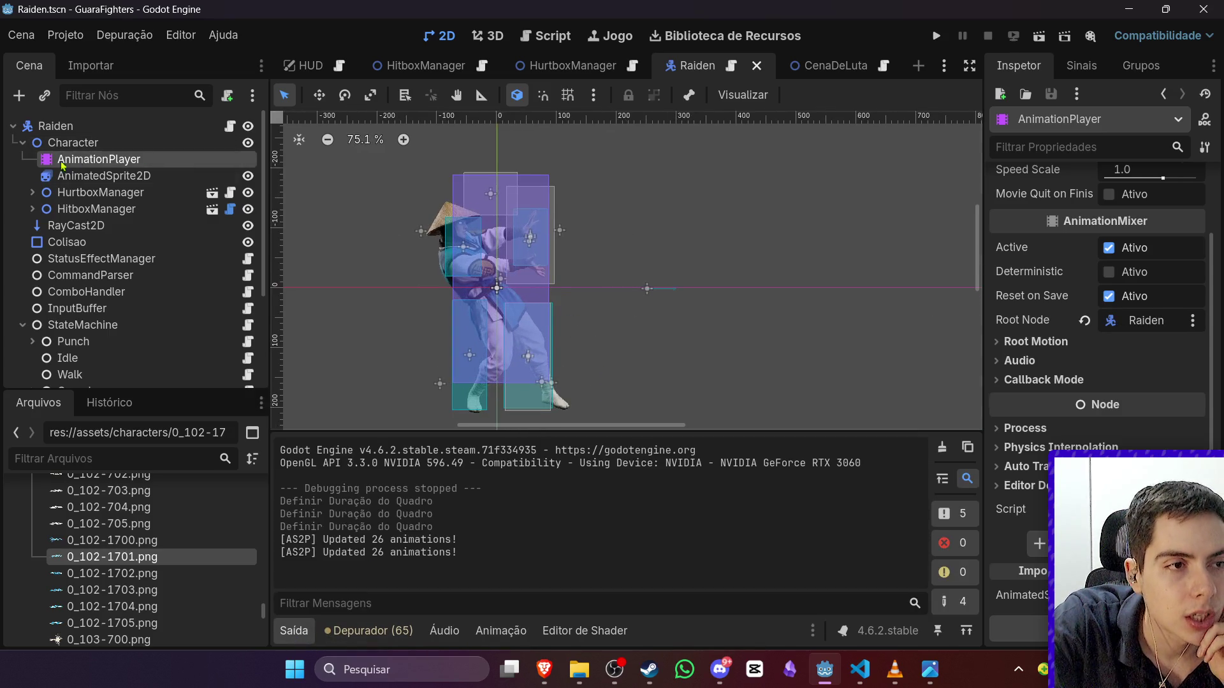
click(22, 324)
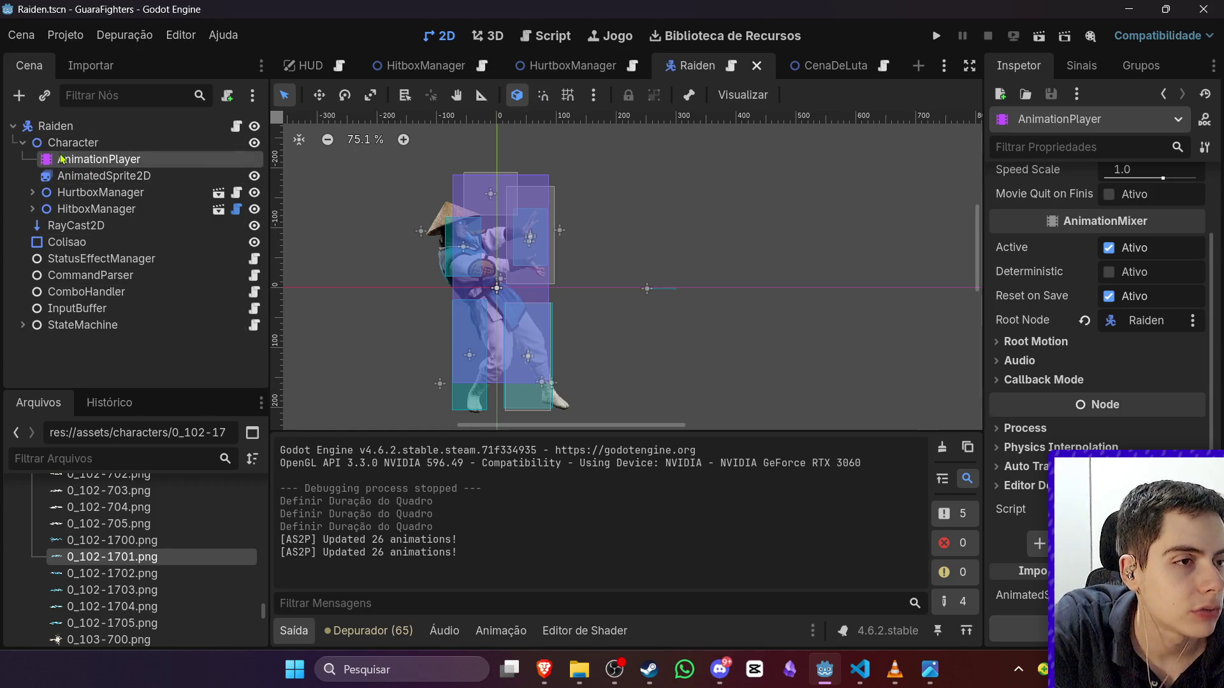
right_click(72, 126)
Step: Add a Sprite2D child to Raiden textured with 0_102-1701.png
click(121, 157)
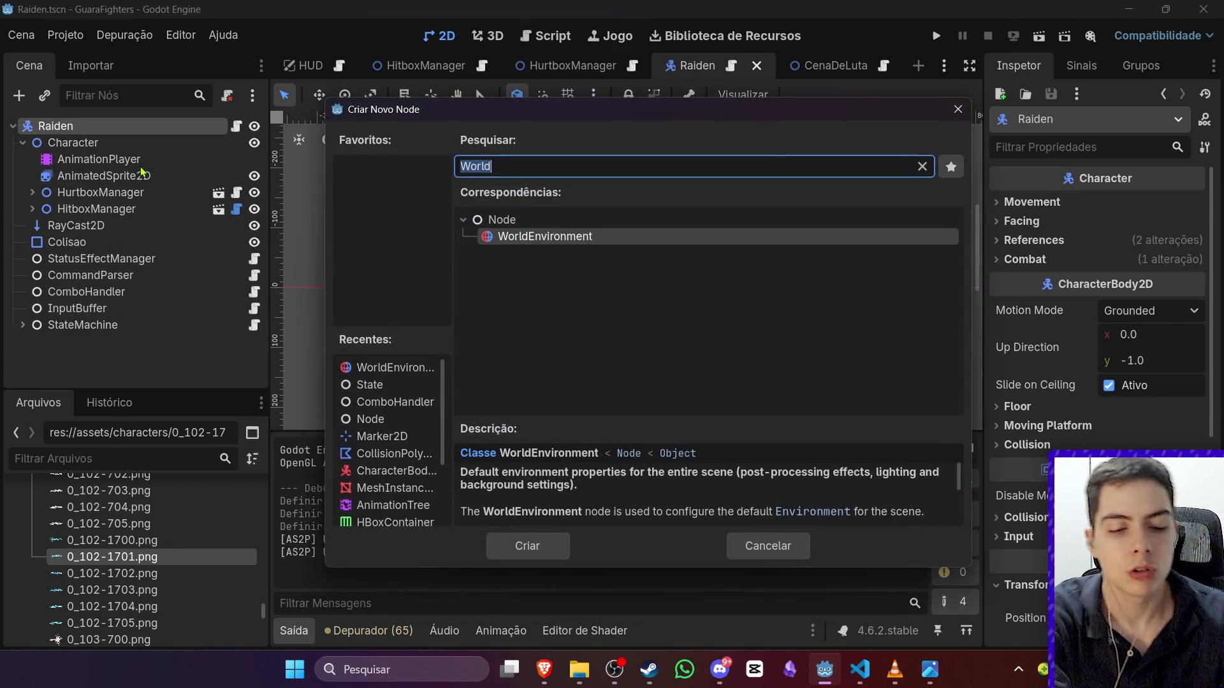
text(Sprite2D)
key(Return)
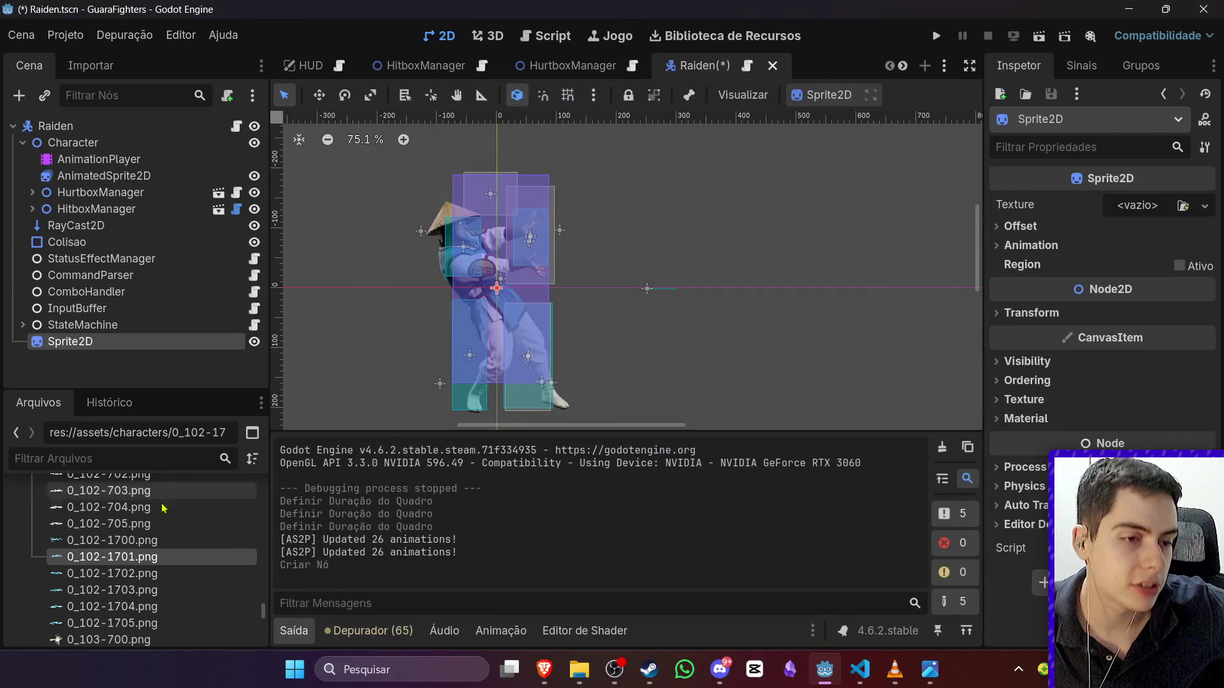
mouse_move(150, 556)
mouse_down()
mouse_move(829, 433)
mouse_move(1134, 205)
mouse_up()
Step: Move the lightning Sprite2D together with Colisao to the right, in front of Raiden's hands
drag(469, 298, 673, 260)
key(ctrl+z)
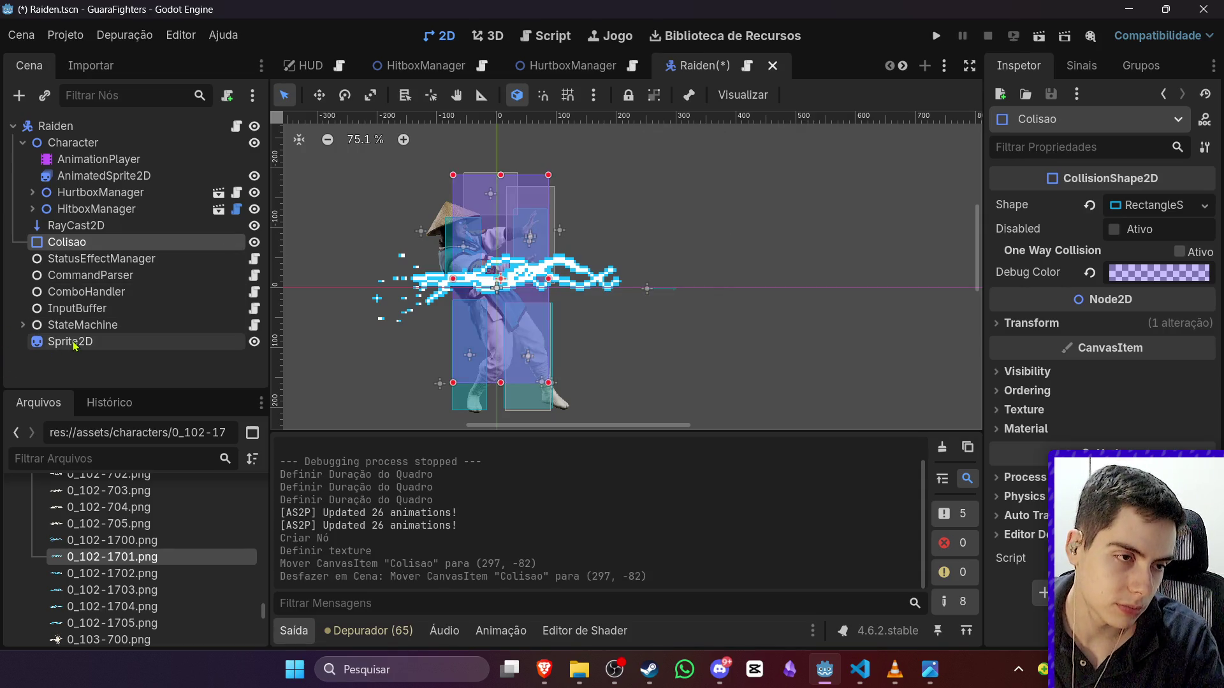
ctrl+click(73, 345)
drag(582, 277, 767, 246)
drag(735, 226, 719, 224)
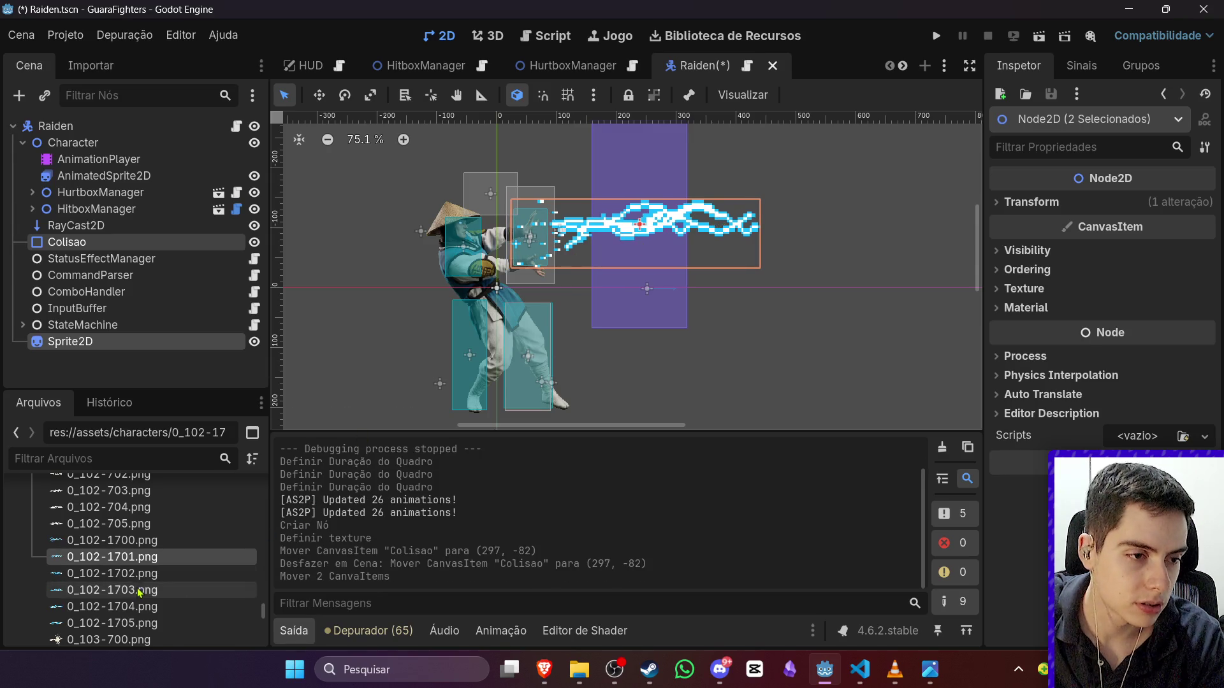
click(140, 574)
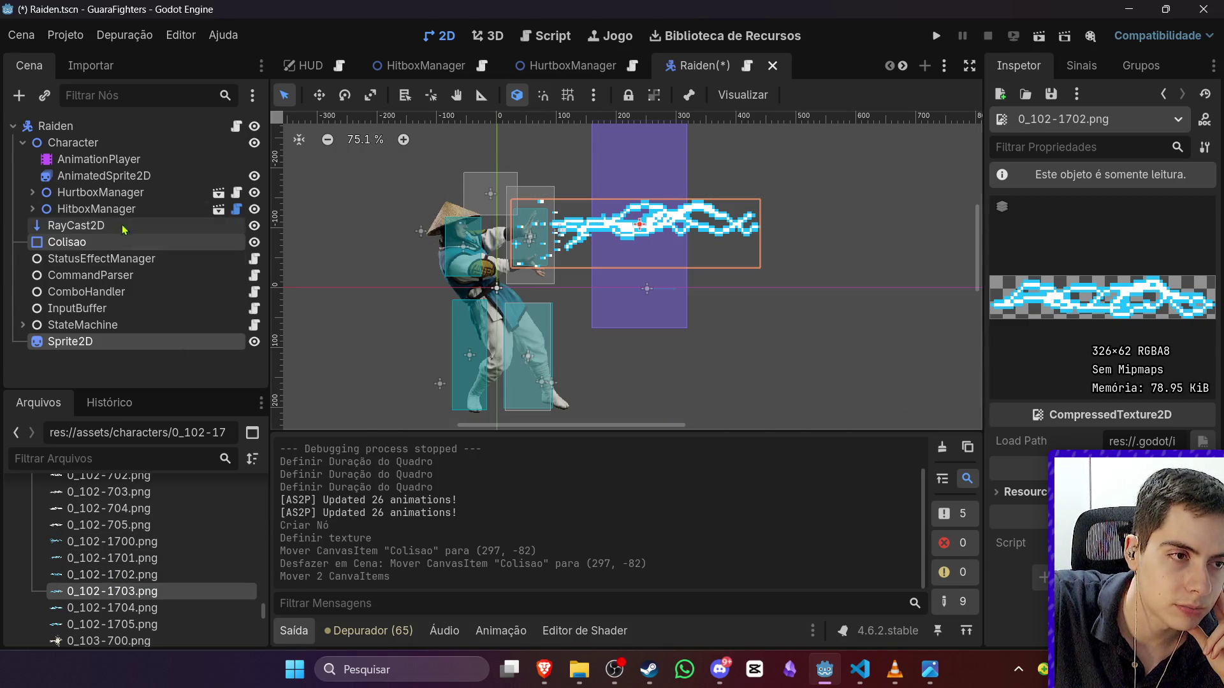
click(135, 176)
scroll(1090, 372, up, 5)
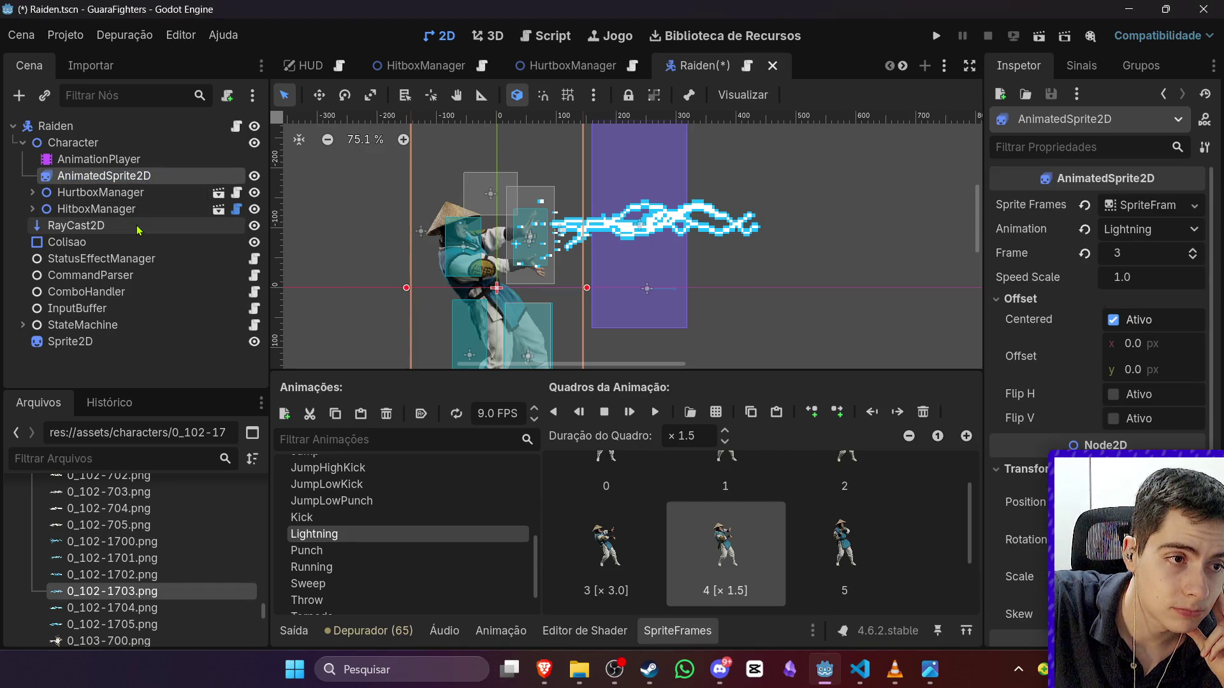
Step: Select the lightning Sprite2D and try the 0_102-1704 and 0_102-1705 frames as its texture
click(157, 168)
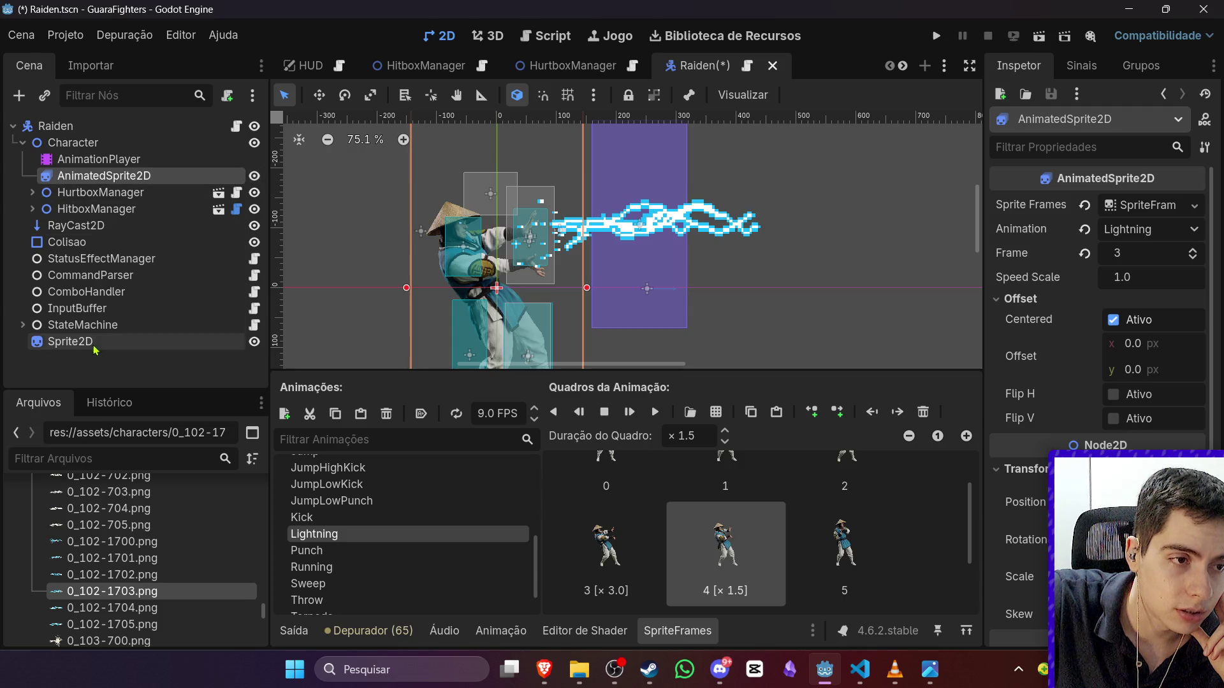
click(89, 342)
mouse_move(134, 592)
mouse_down()
mouse_move(1147, 210)
mouse_move(1160, 218)
mouse_up()
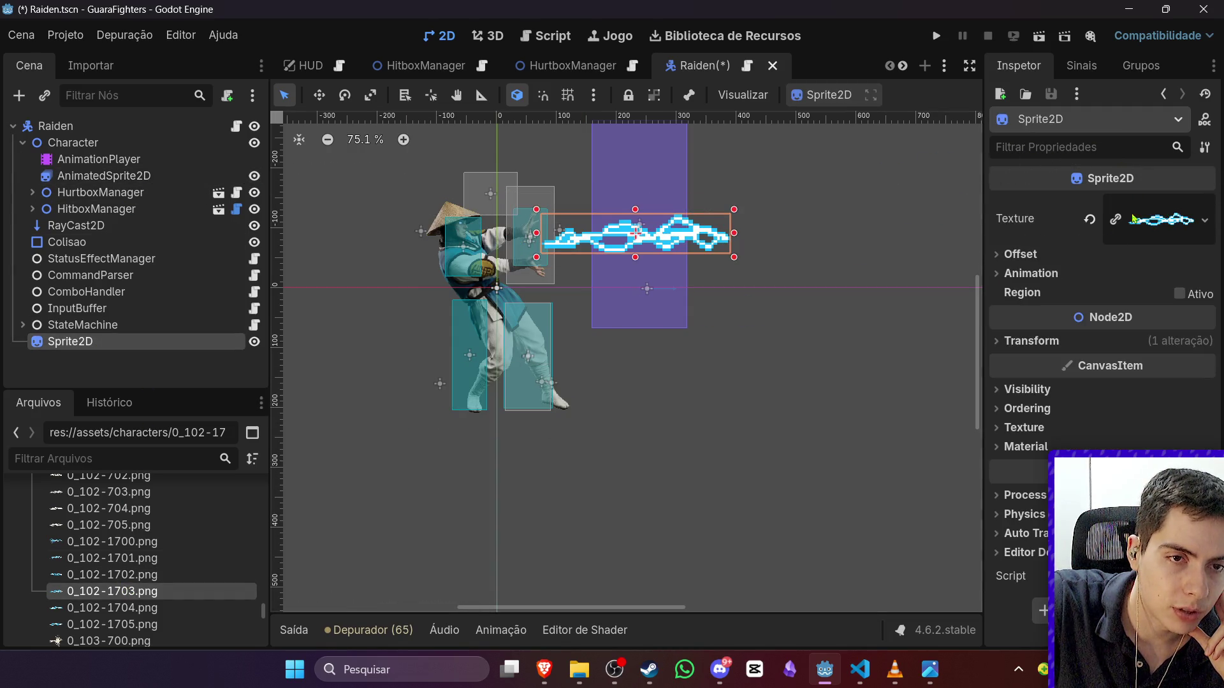
mouse_move(108, 608)
mouse_down()
mouse_move(960, 354)
mouse_move(1160, 218)
mouse_up()
mouse_move(109, 624)
mouse_down()
mouse_move(996, 205)
mouse_move(1147, 221)
mouse_up()
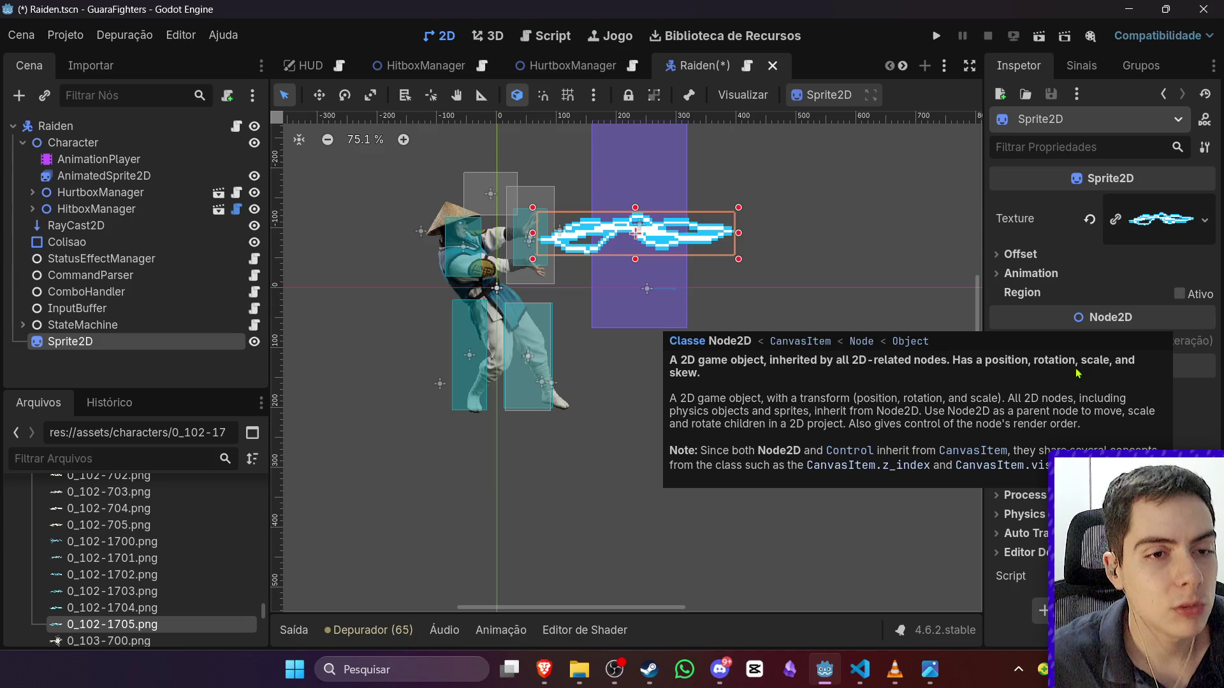
Step: Preview the 0_103-700 through 0_103-706 lightning images in FileSystem
scroll(139, 631, down, 1)
double_click(140, 624)
scroll(145, 631, down, 1)
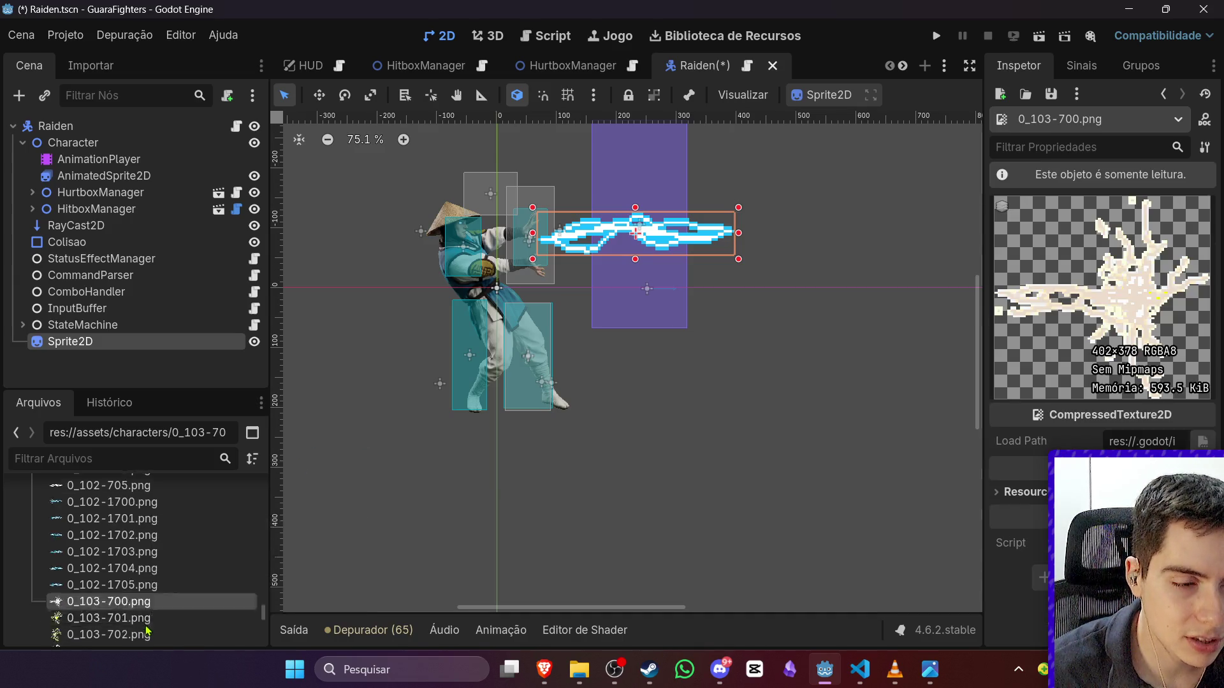
double_click(143, 619)
double_click(147, 634)
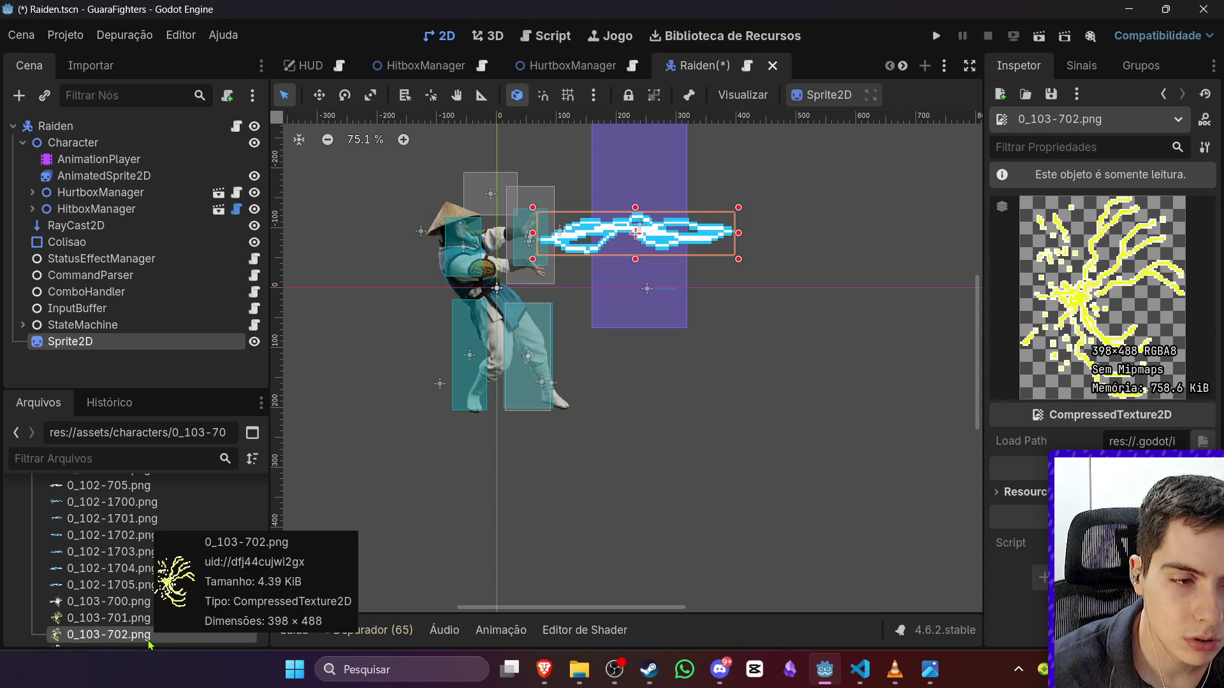
scroll(149, 641, down, 1)
double_click(148, 631)
scroll(151, 631, down, 1)
double_click(153, 610)
double_click(153, 624)
scroll(152, 625, down, 1)
double_click(152, 622)
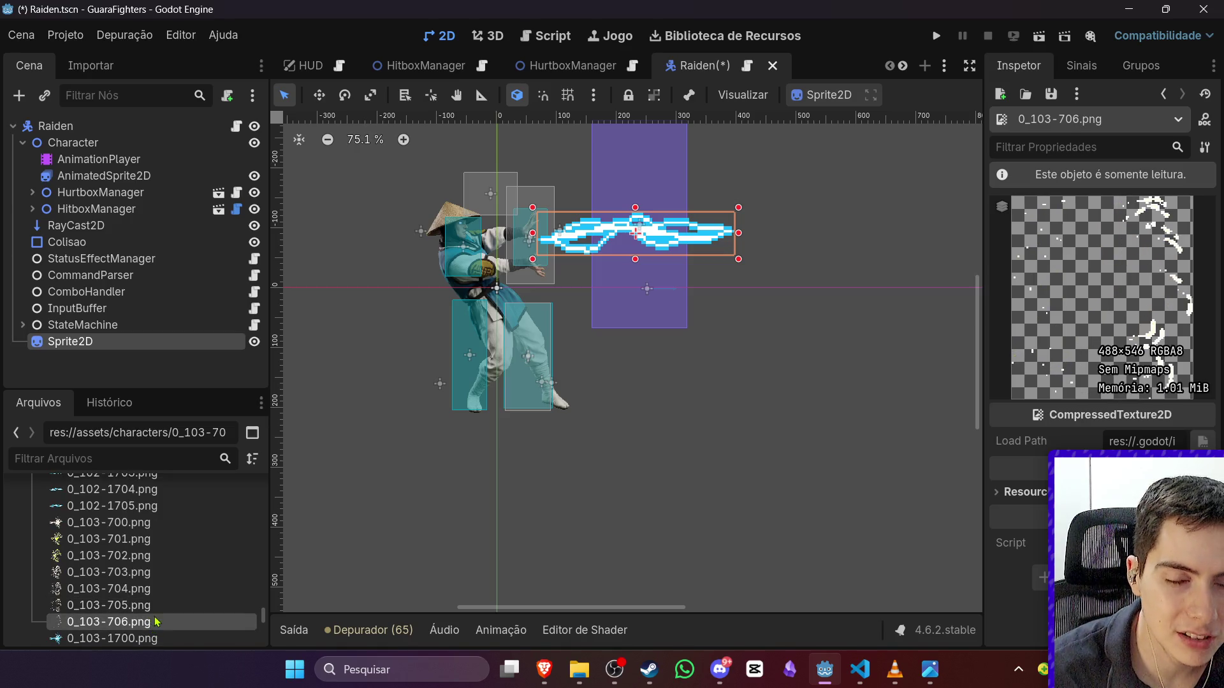
scroll(157, 621, down, 1)
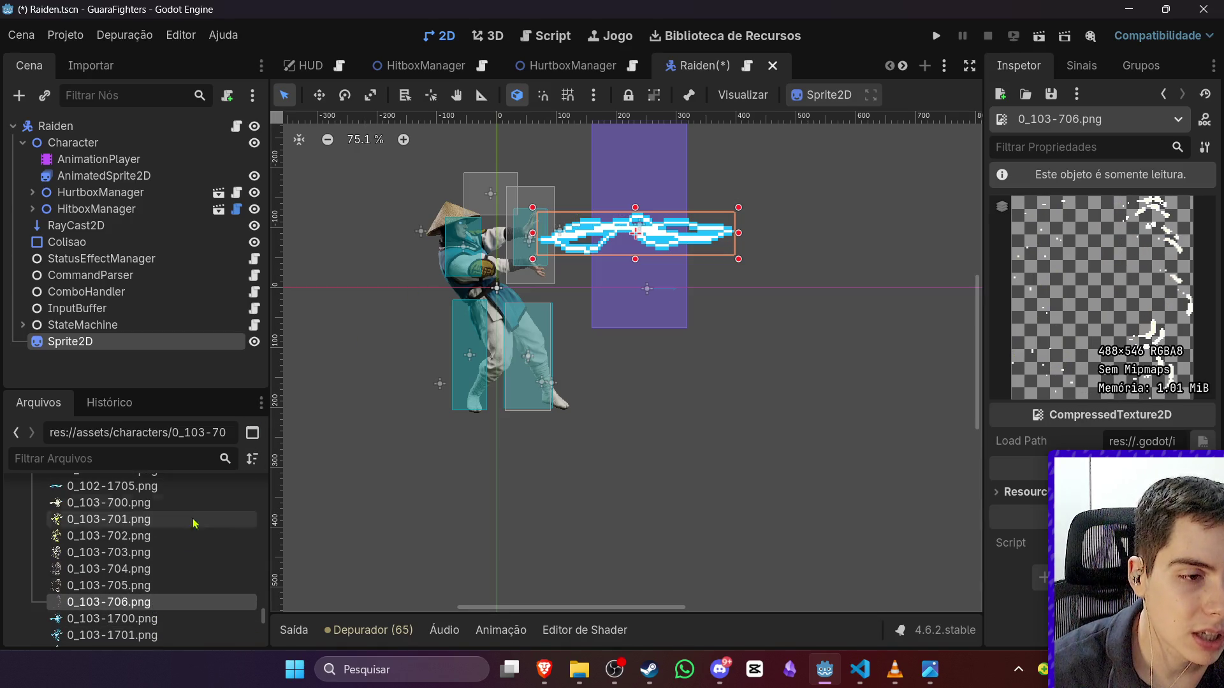
double_click(182, 537)
scroll(178, 590, down, 2)
Step: Preview the 0_103-1700 through 0_103-1703 lightning burst images
click(178, 579)
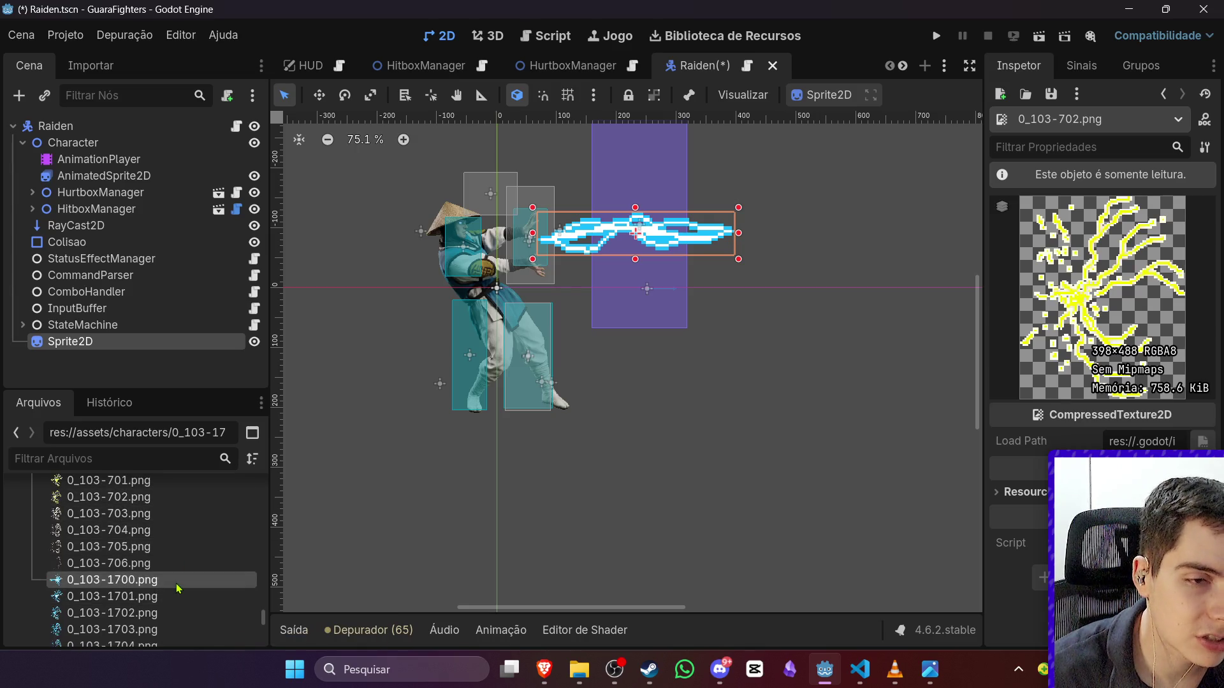
double_click(178, 583)
double_click(179, 598)
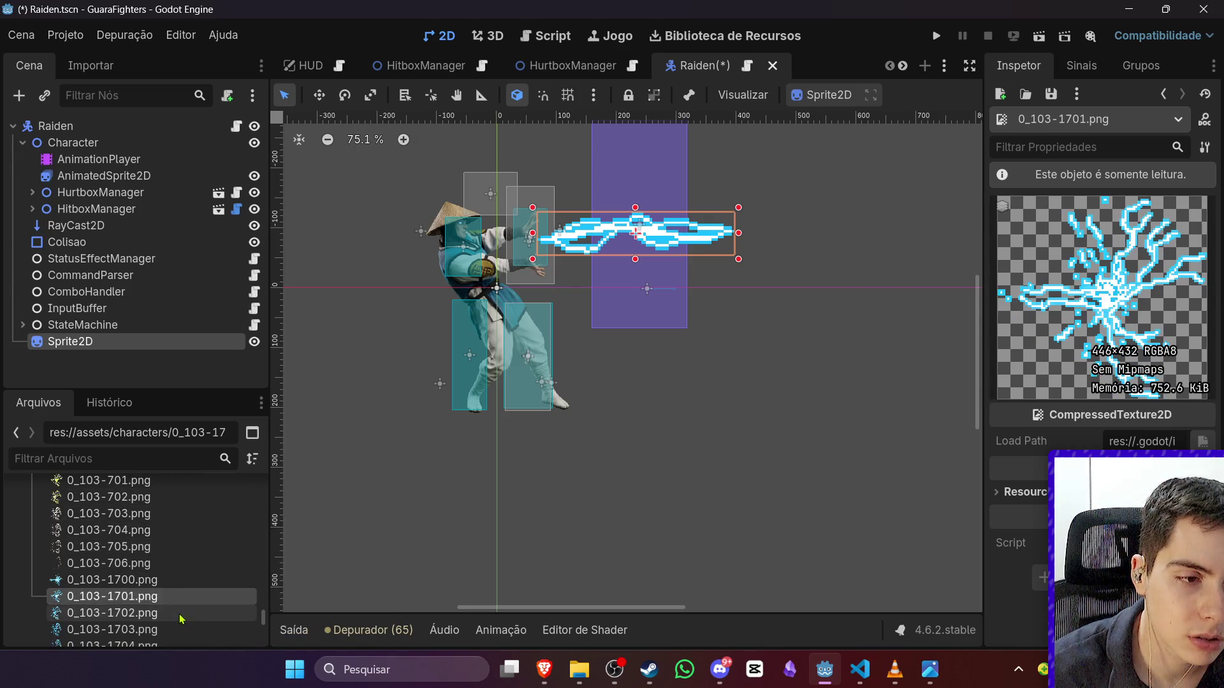
double_click(181, 614)
scroll(183, 615, down, 1)
double_click(184, 612)
scroll(189, 616, down, 1)
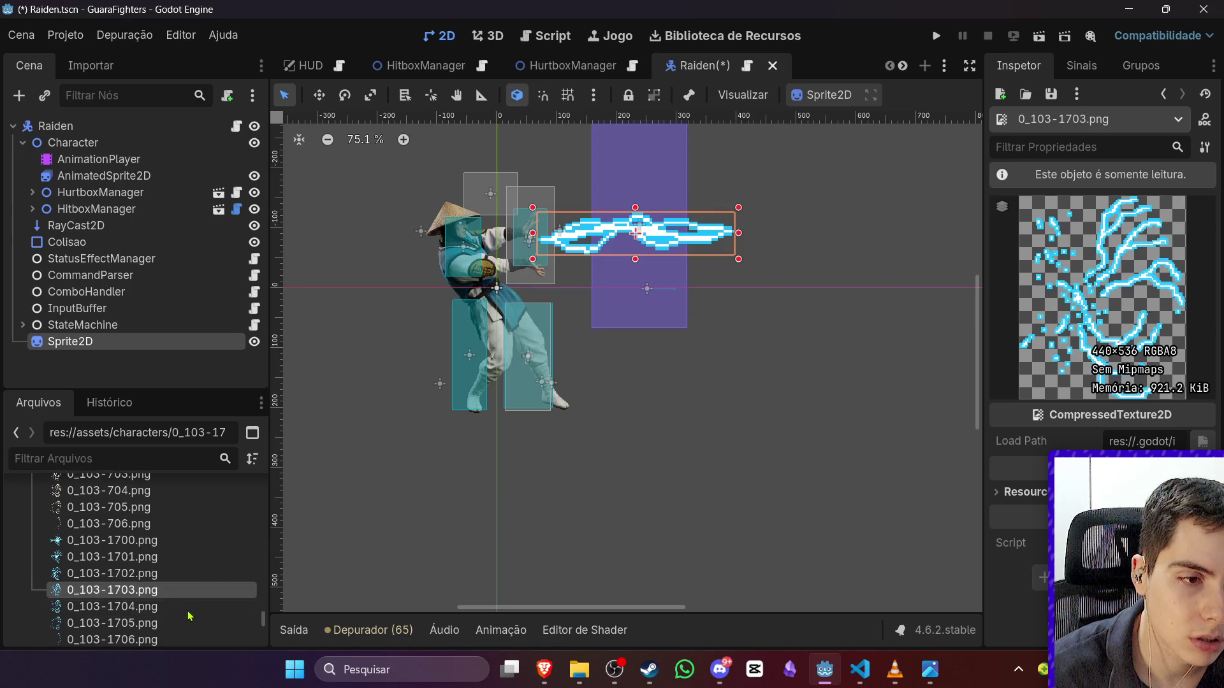
Step: Assign the 0_103-1700 burst texture to the sprite, nudge it right, and scrub Lightning to 0.3825 s
double_click(177, 542)
mouse_move(177, 548)
mouse_down()
mouse_move(356, 497)
mouse_move(55, 457)
mouse_move(58, 609)
mouse_move(733, 382)
mouse_move(135, 593)
mouse_move(892, 293)
mouse_move(1186, 219)
mouse_move(1175, 219)
mouse_up()
drag(688, 237, 710, 239)
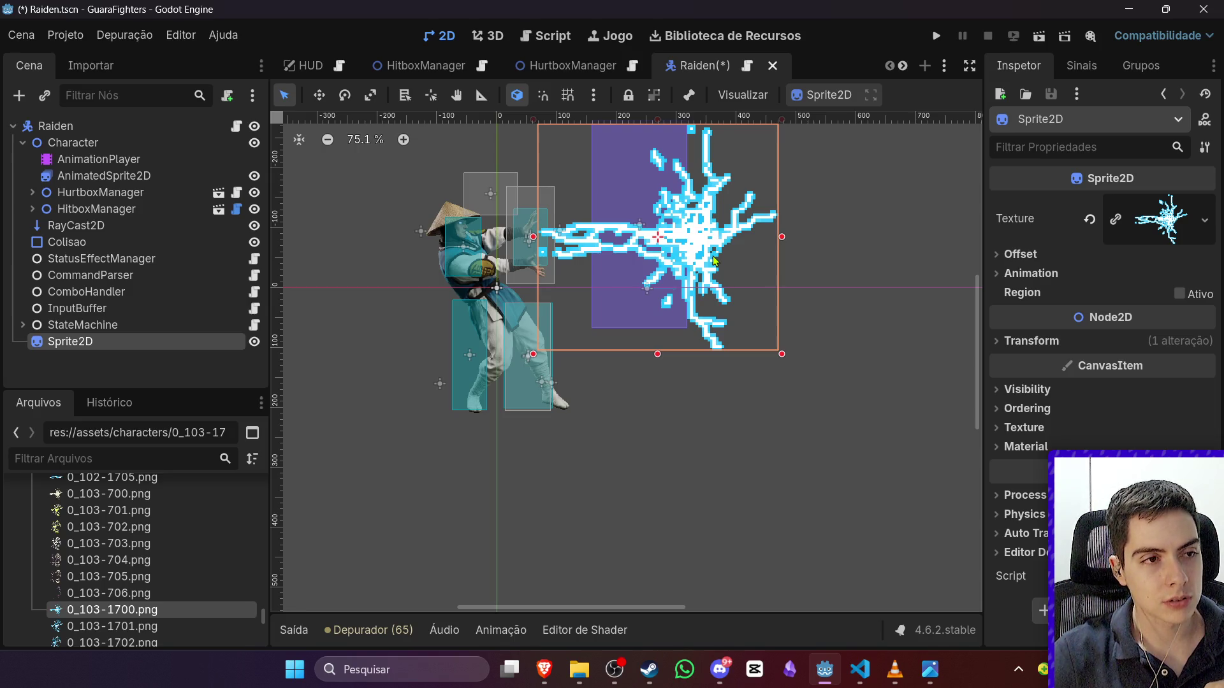
scroll(713, 260, up, 1)
click(98, 158)
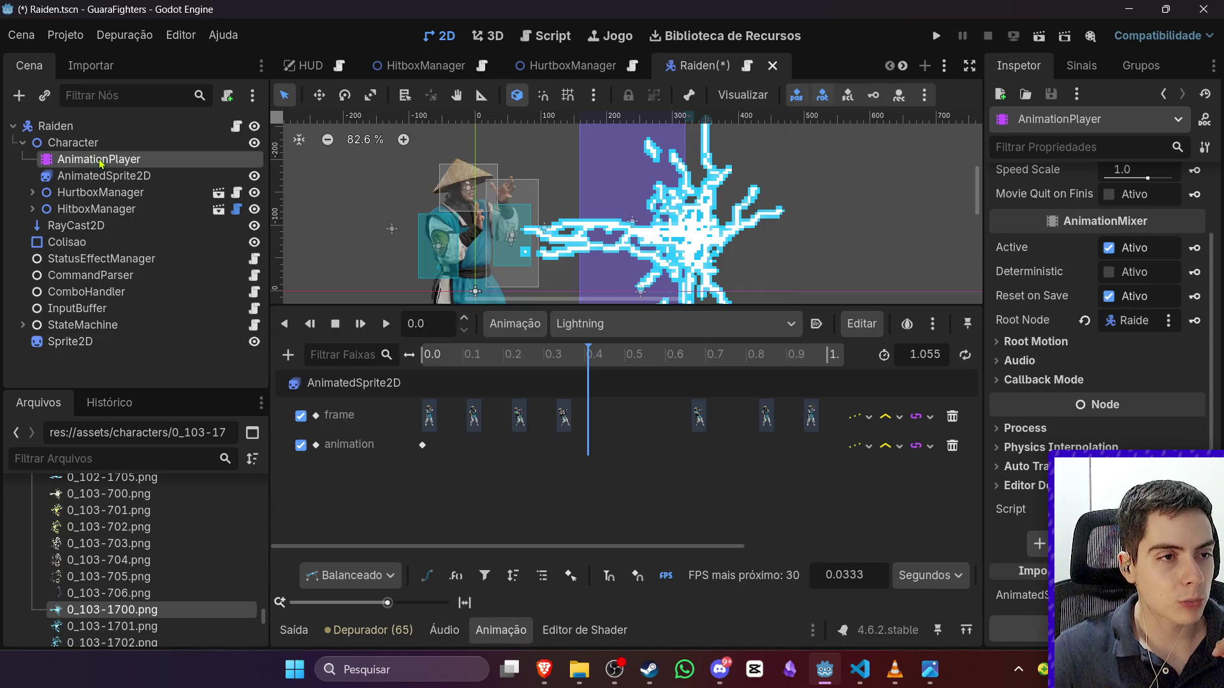
mouse_move(587, 368)
mouse_down()
mouse_move(553, 368)
mouse_move(576, 368)
mouse_up()
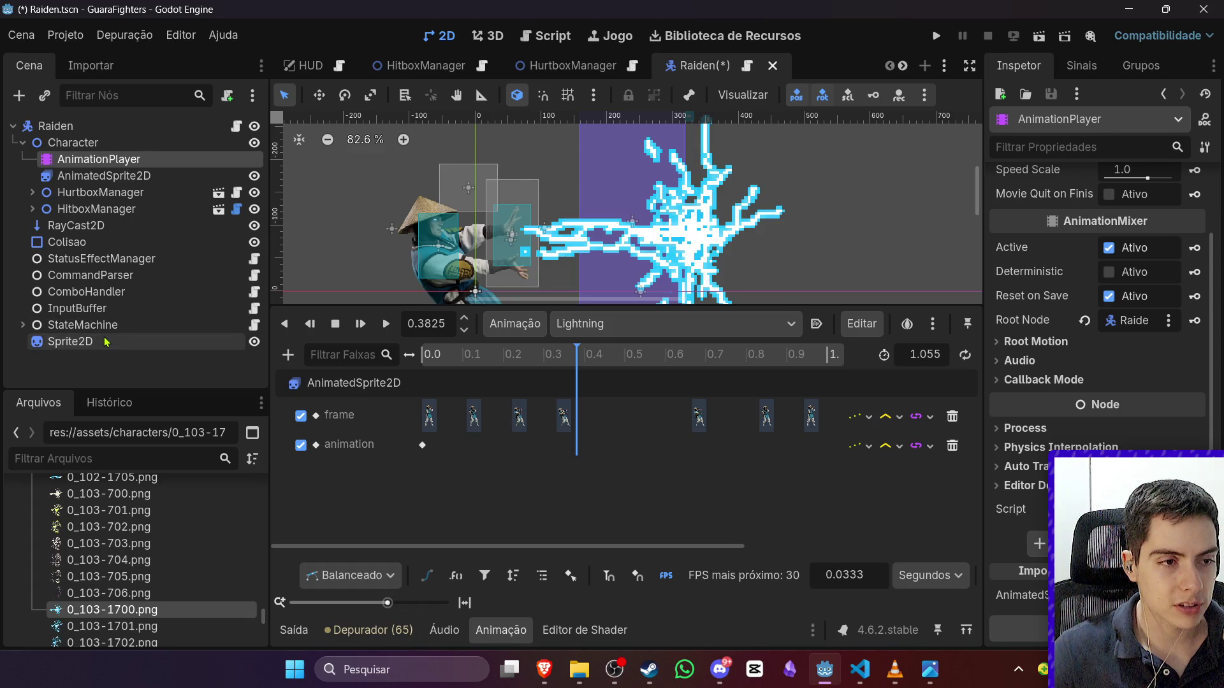
Step: Reselect the lightning sprite and save the Raiden scene
click(70, 341)
scroll(456, 226, down, 11)
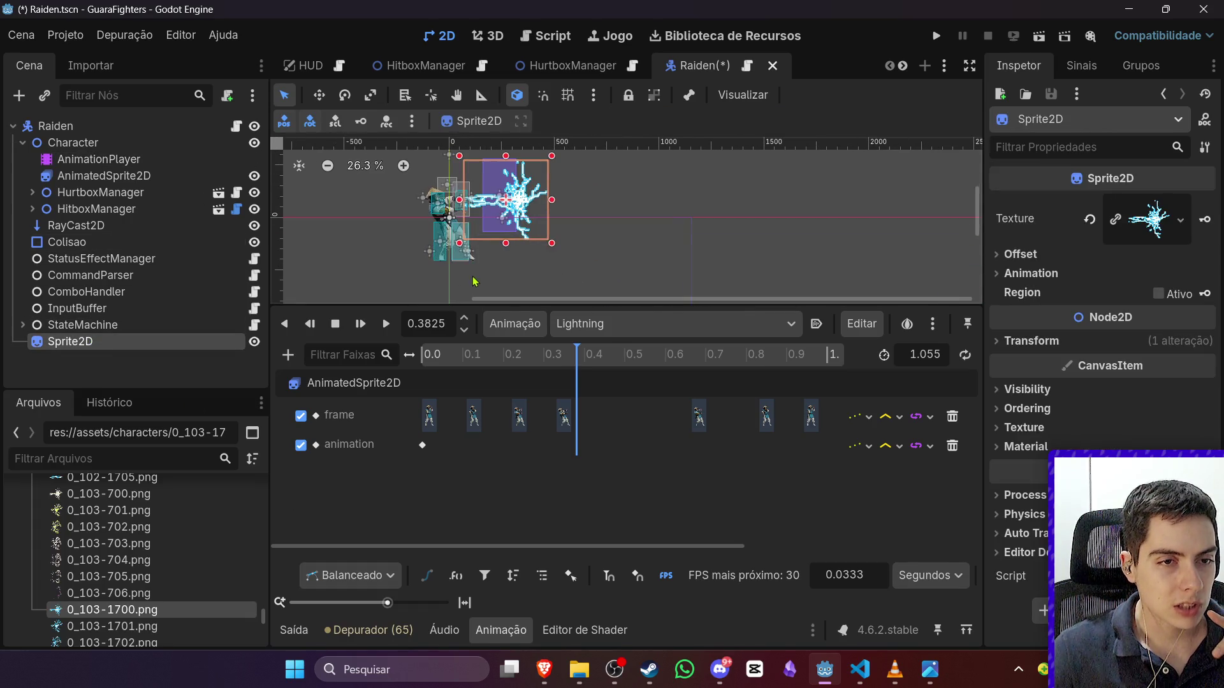
scroll(377, 227, up, 5)
scroll(301, 169, down, 6)
scroll(354, 214, up, 2)
scroll(366, 255, down, 5)
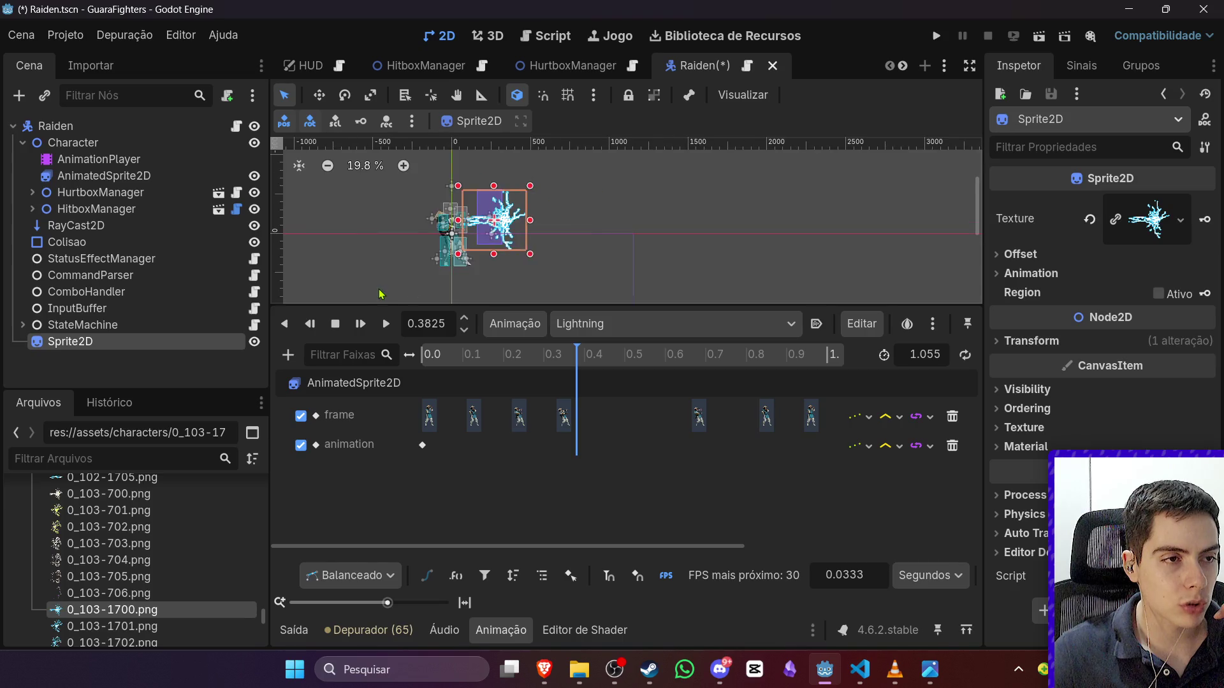
scroll(377, 290, up, 4)
key(ctrl+s)
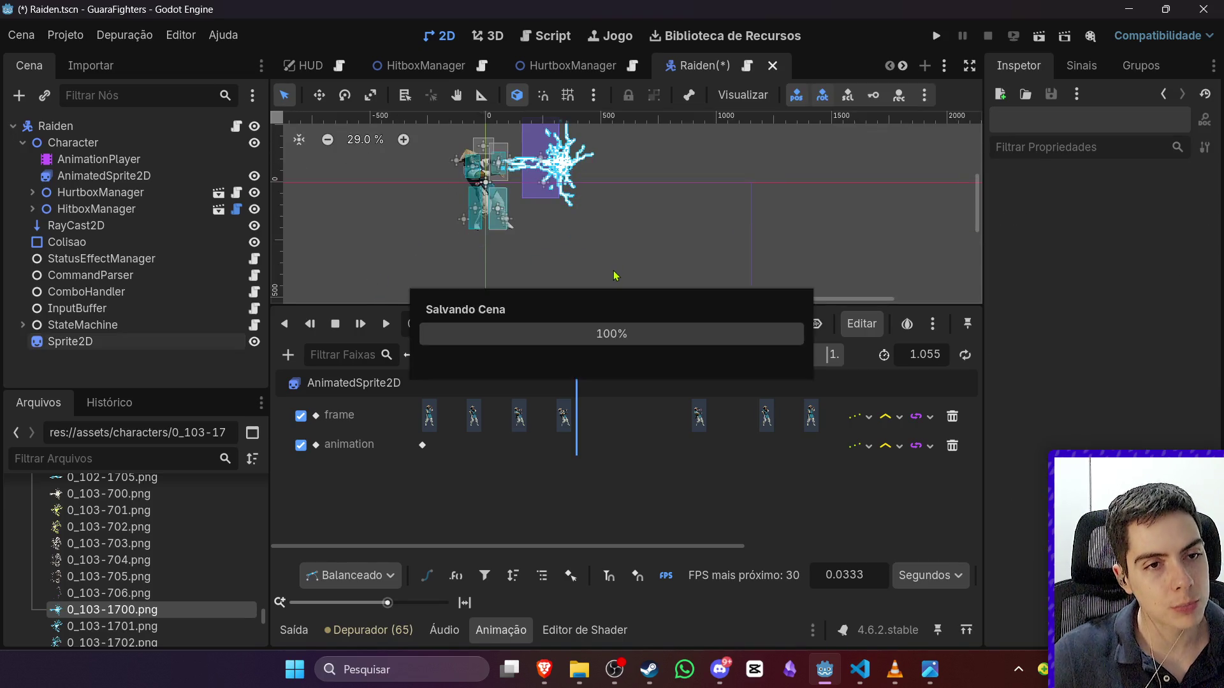
scroll(402, 204, up, 1)
scroll(400, 174, up, 3)
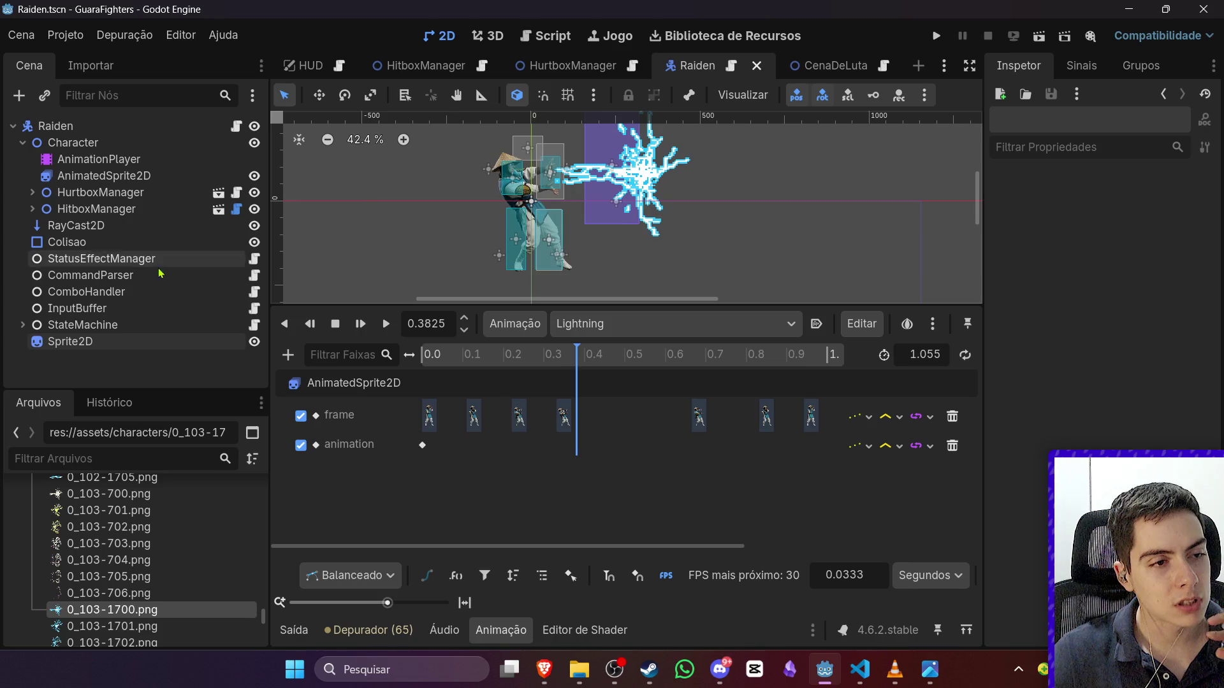
scroll(626, 262, down, 5)
Step: Rename the lightning sprite to LightningAttack and move it under the Character node
double_click(139, 342)
text(LightningAtta)
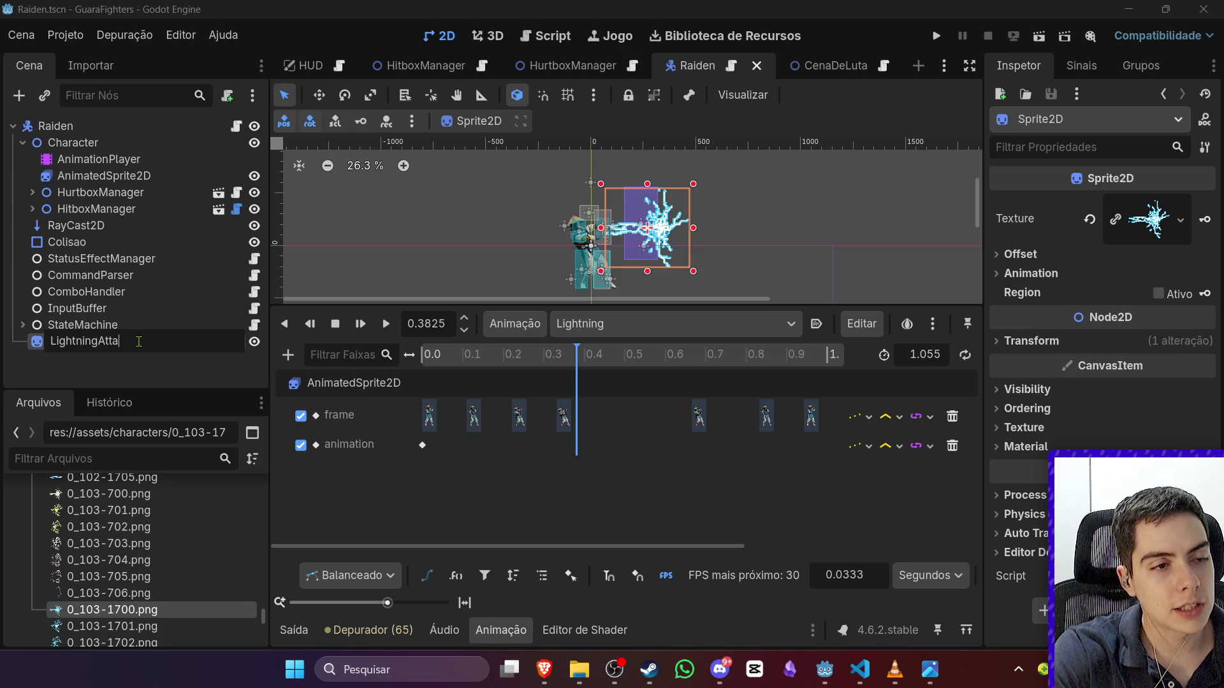
text(ck)
key(Return)
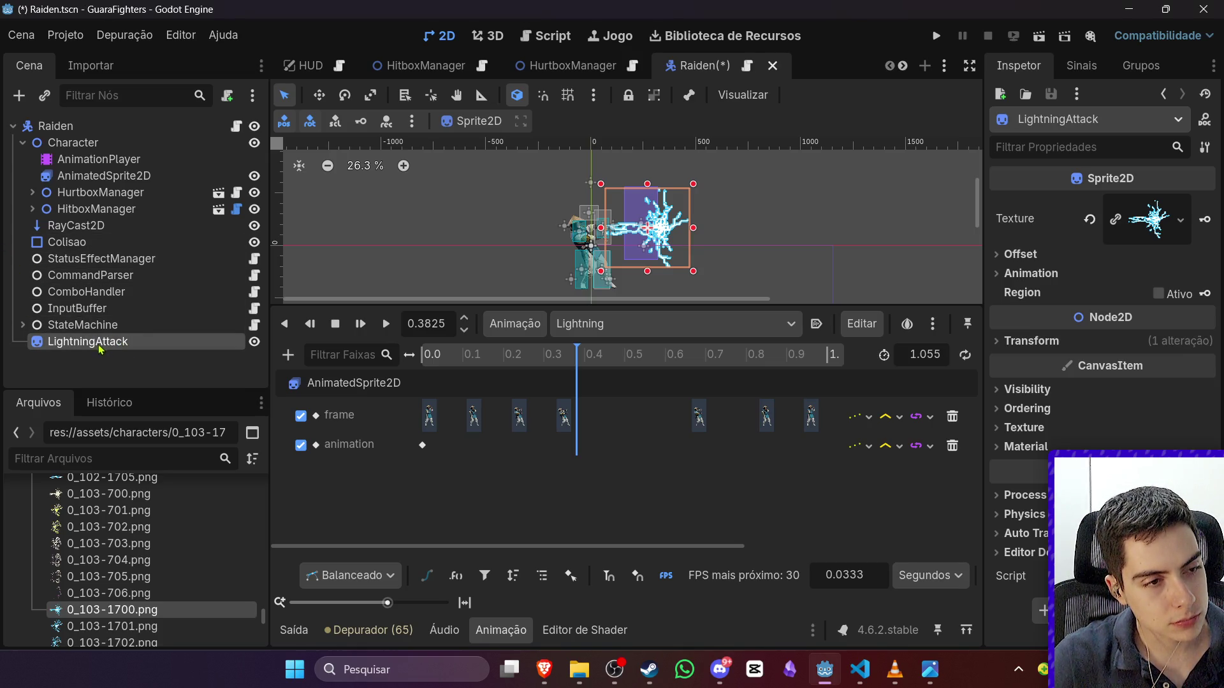
drag(99, 344, 131, 158)
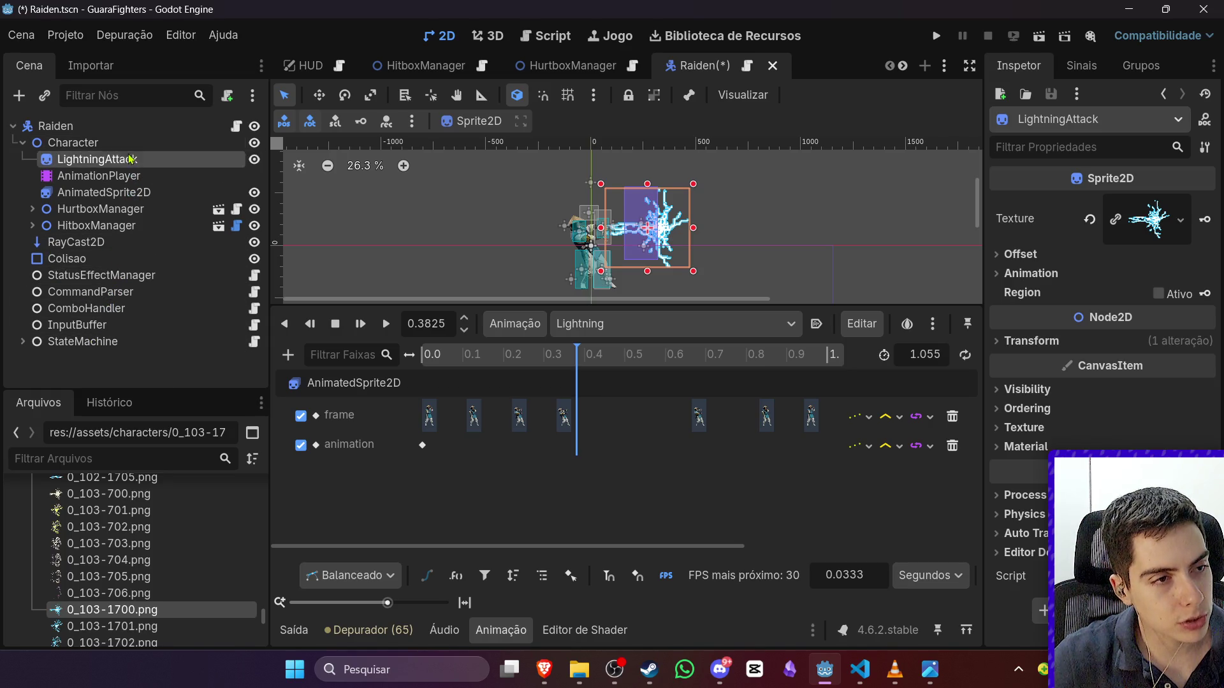
Step: Test flipping the Character node's scale x to face left, then undo it
key(Escape)
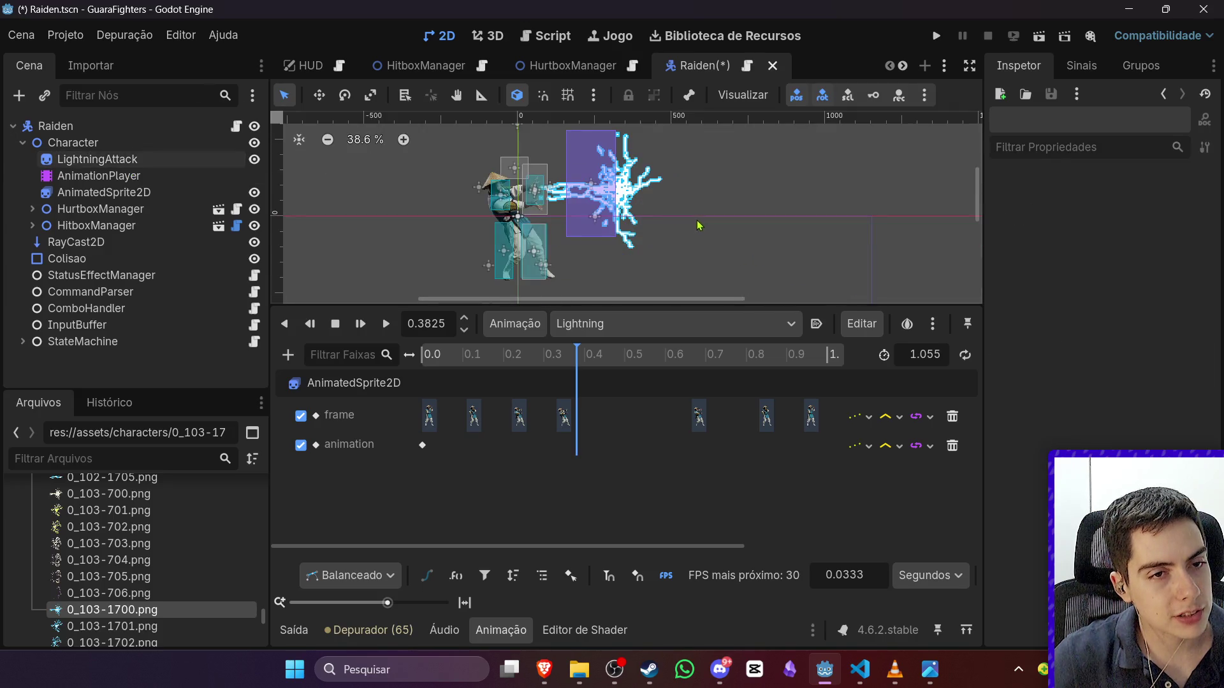
click(106, 150)
click(1147, 317)
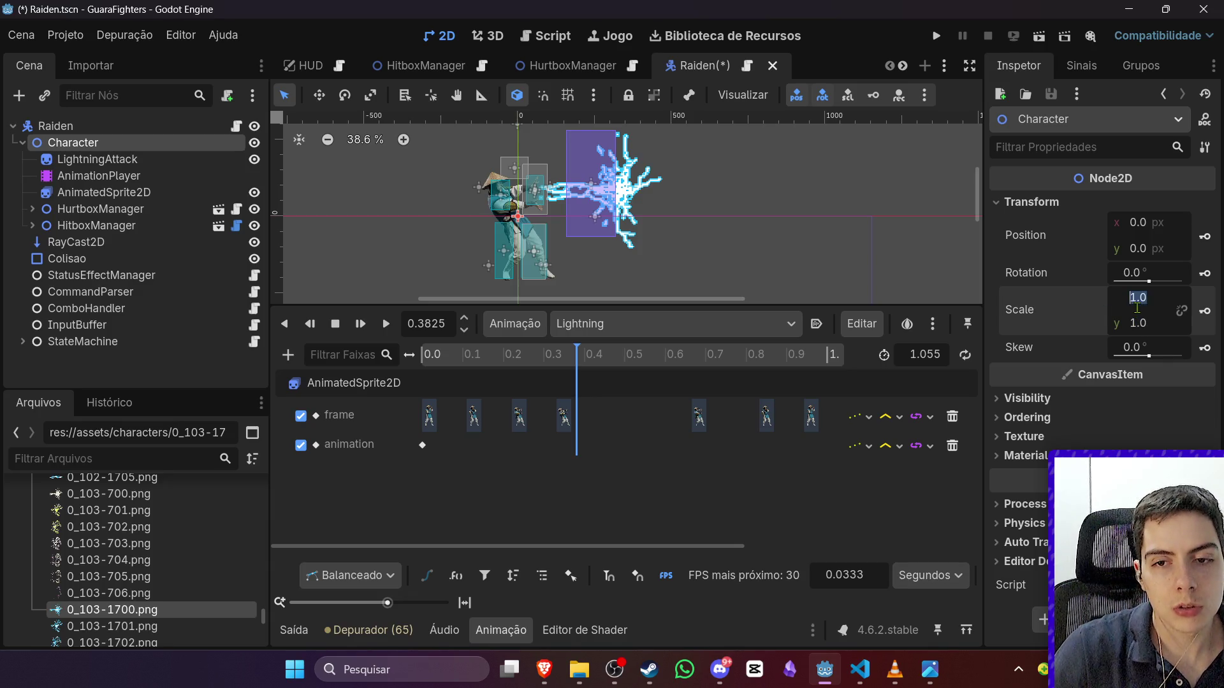
text(-1)
key(Return)
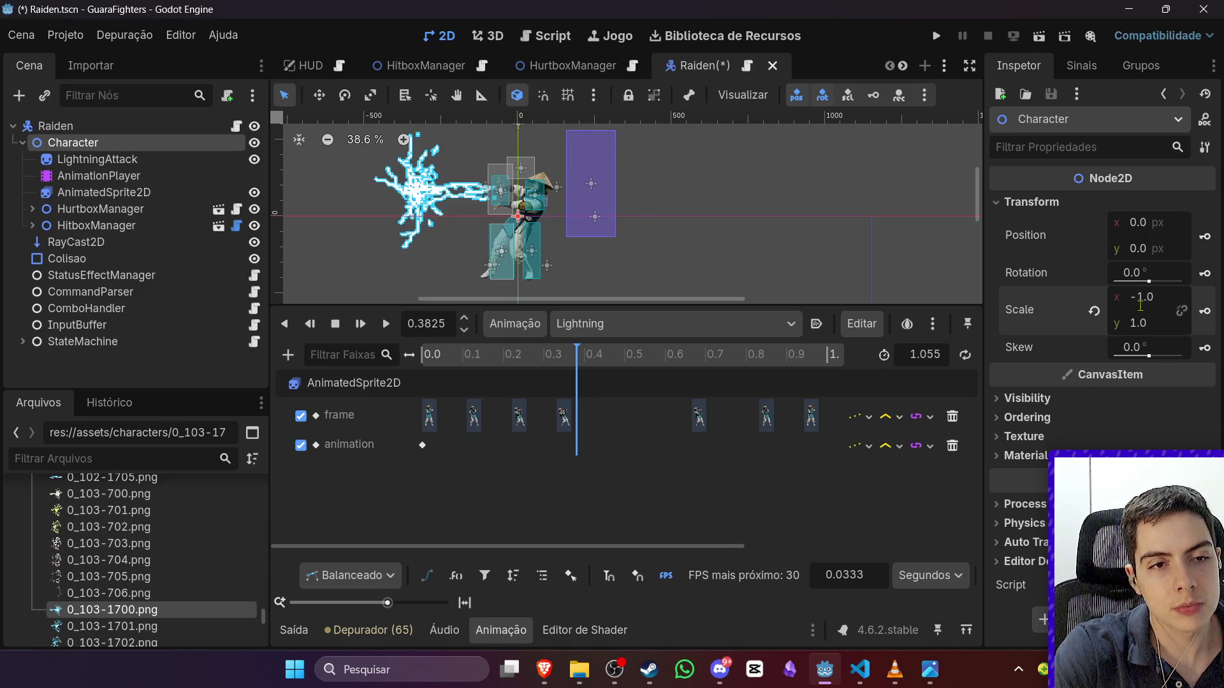
key(ctrl+z)
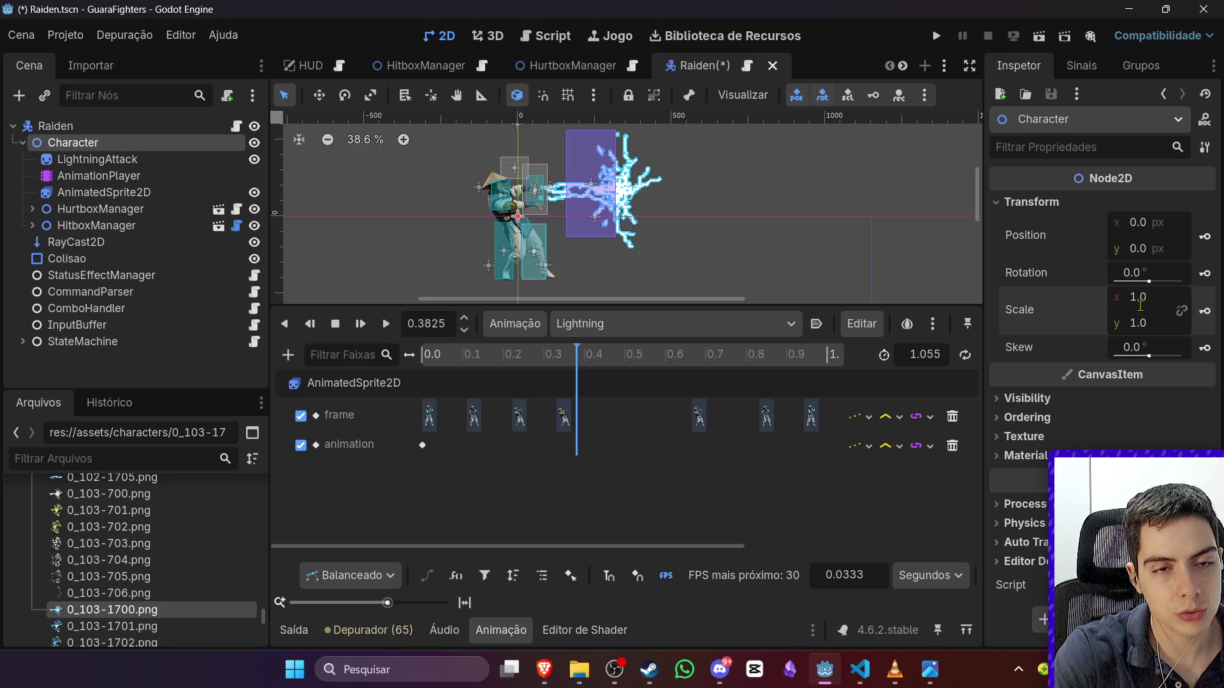
Step: Save the Raiden scene, then select LightningAttack and review its properties
key(ctrl+s)
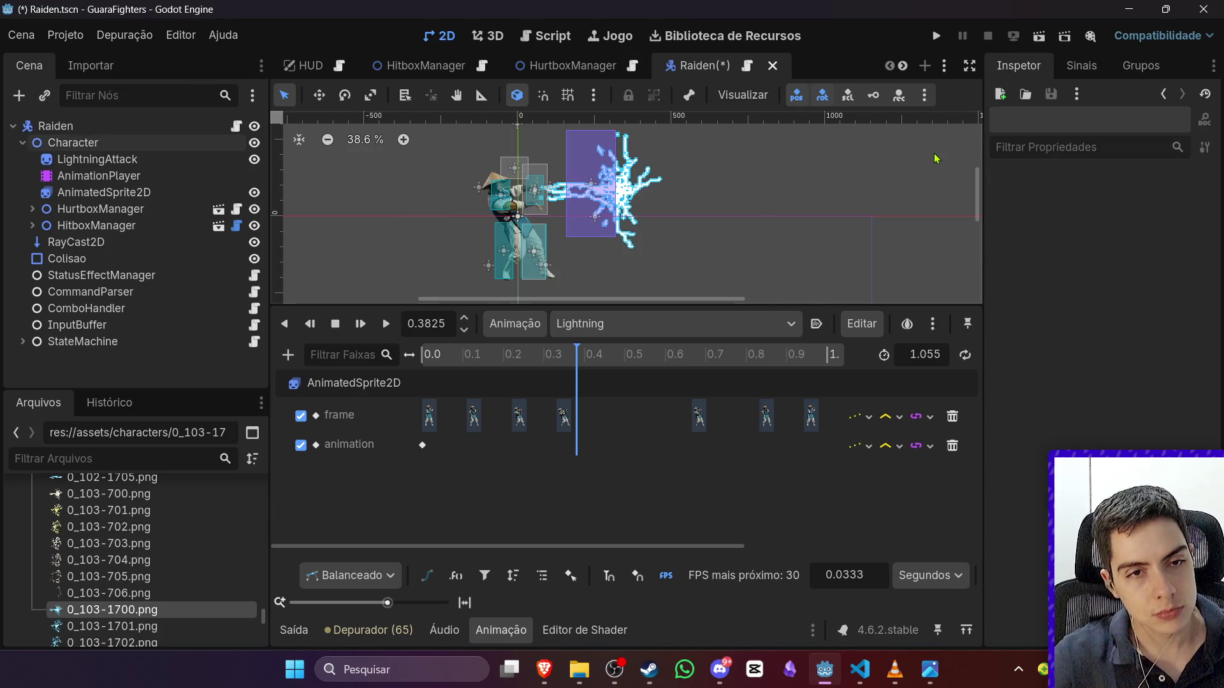
click(105, 163)
scroll(710, 195, down, 3)
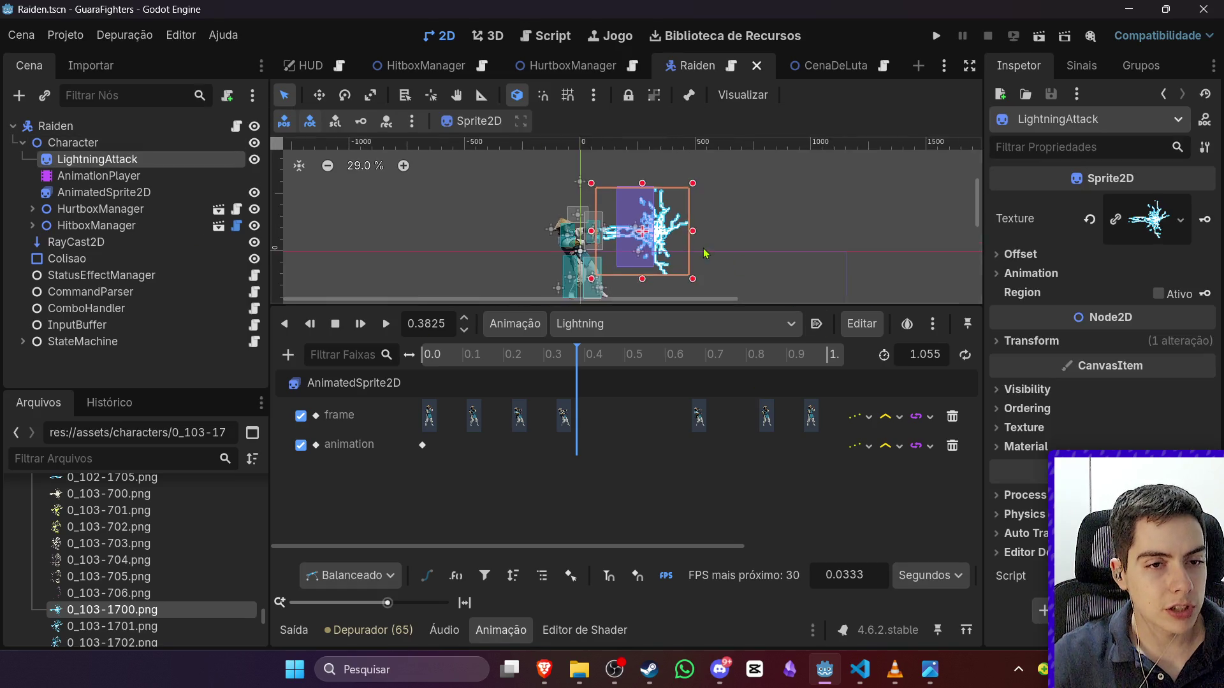
scroll(151, 594, down, 3)
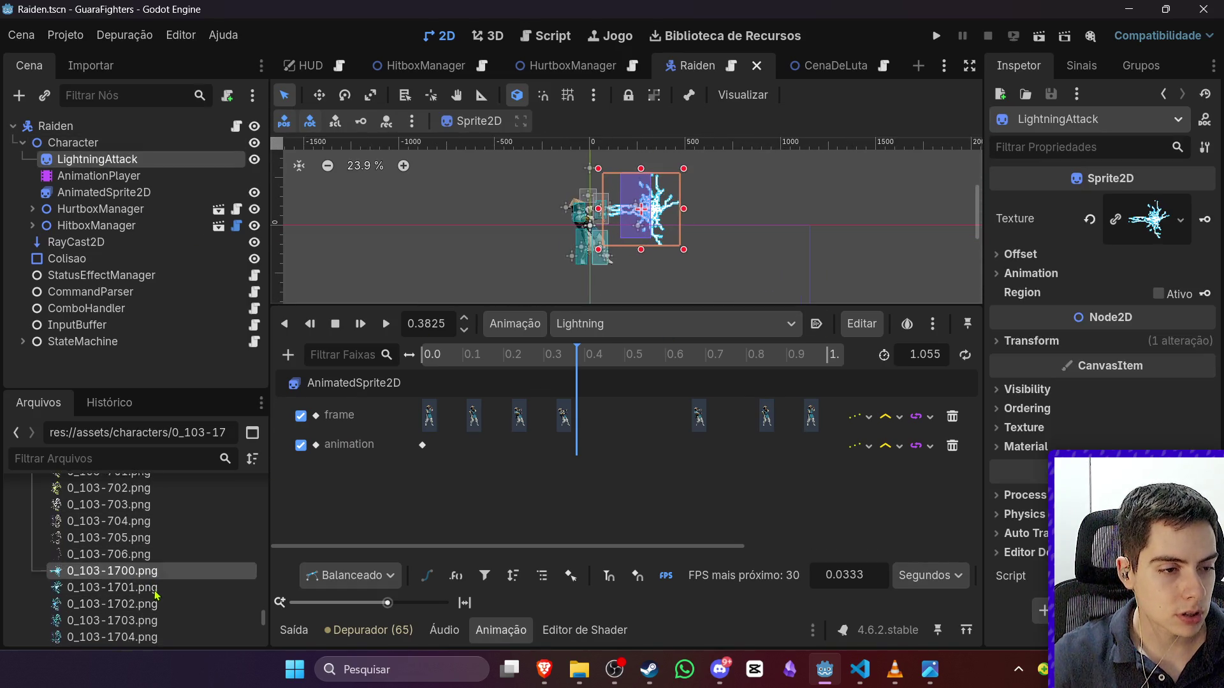
scroll(154, 596, up, 3)
scroll(156, 599, up, 10)
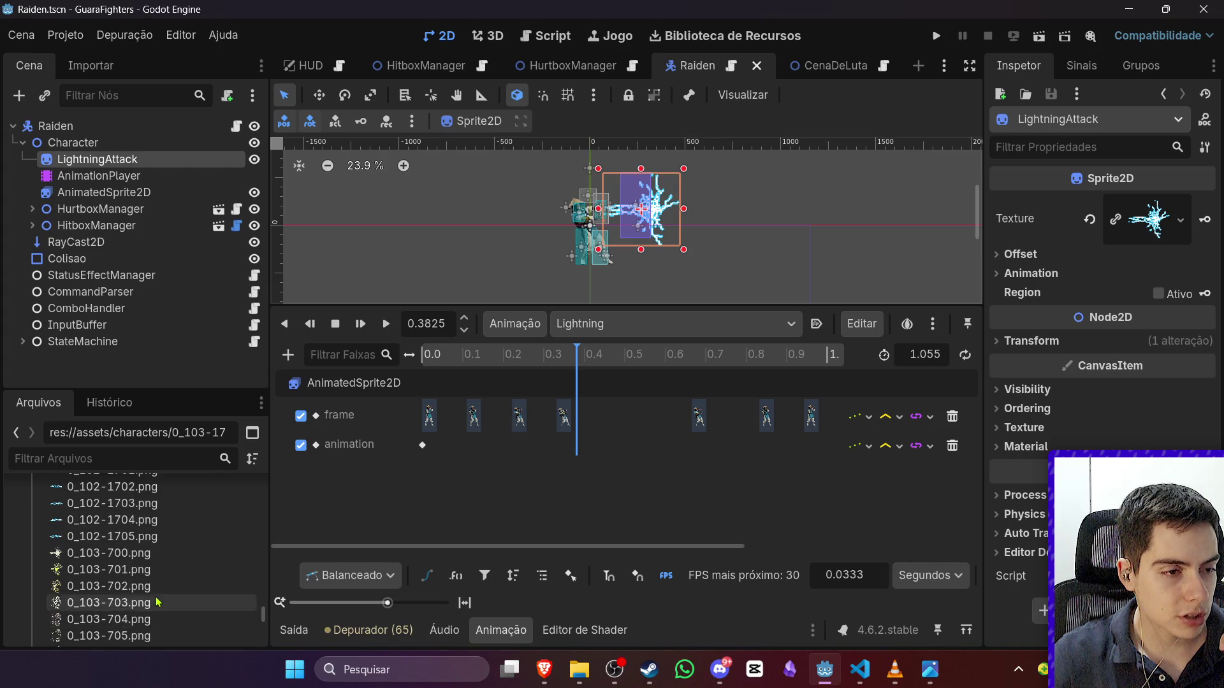
scroll(160, 601, down, 10)
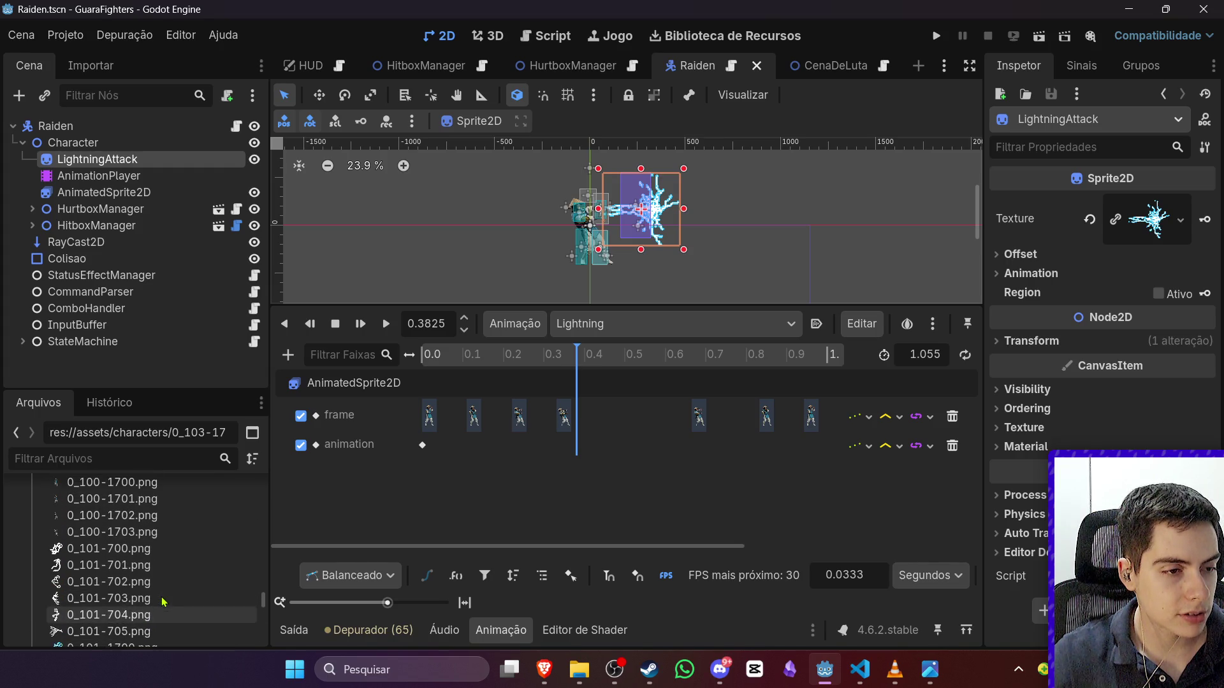
scroll(171, 591, down, 1)
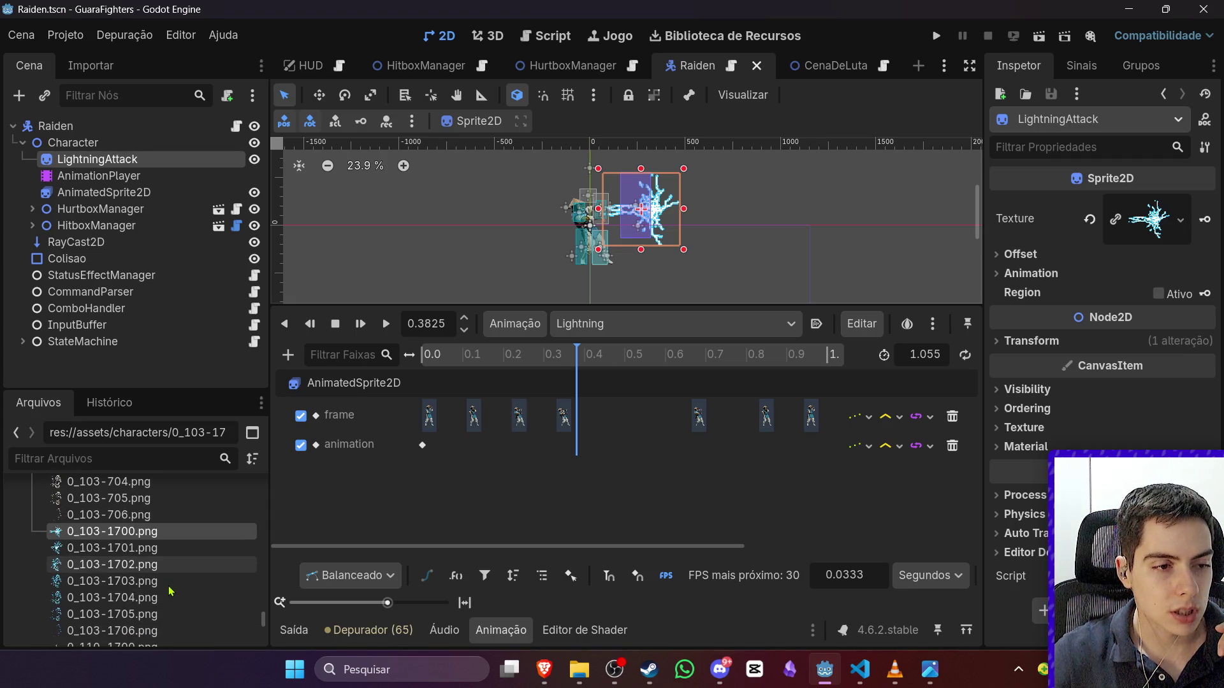
scroll(682, 267, up, 3)
scroll(682, 273, down, 4)
scroll(702, 210, up, 3)
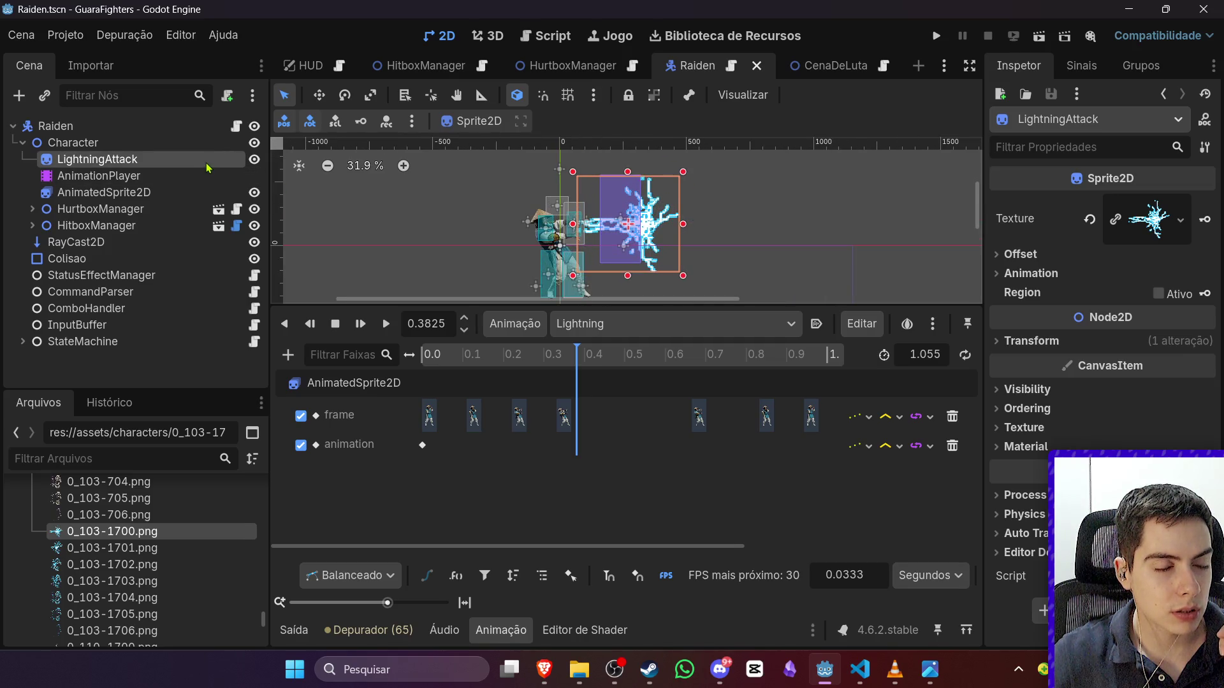
right_click(178, 162)
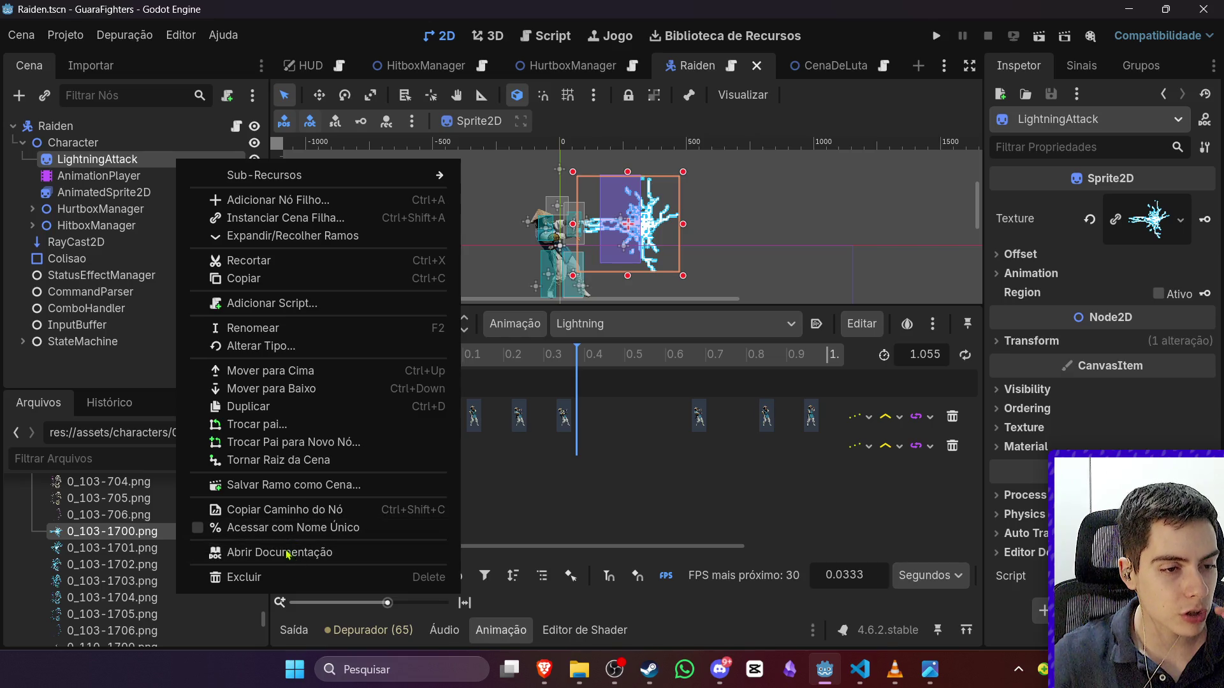
Step: Change the LightningAttack node's type to AnimatedSprite2D
click(255, 577)
click(695, 296)
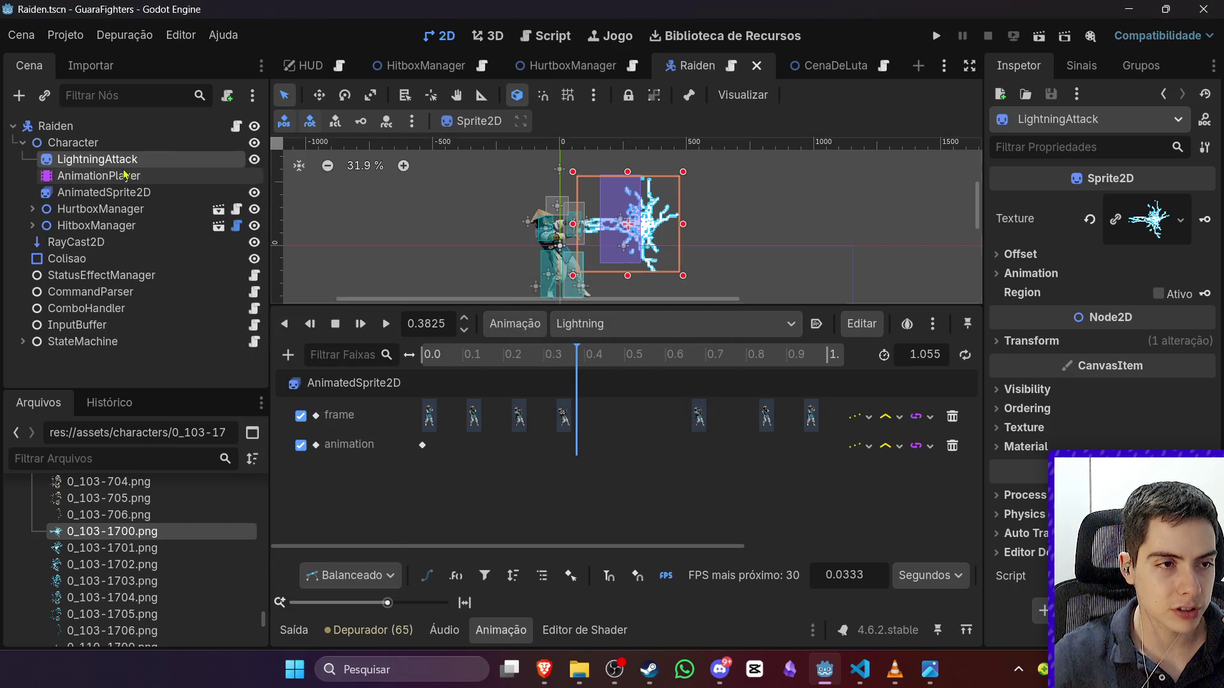
right_click(116, 161)
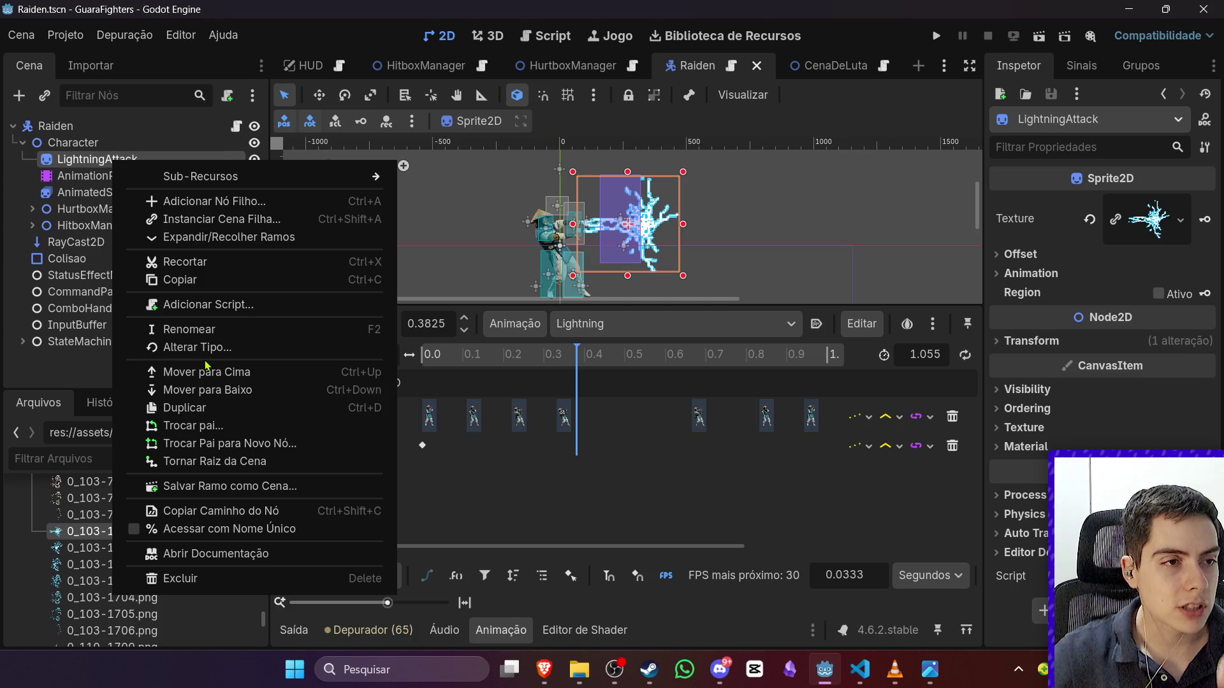
click(182, 347)
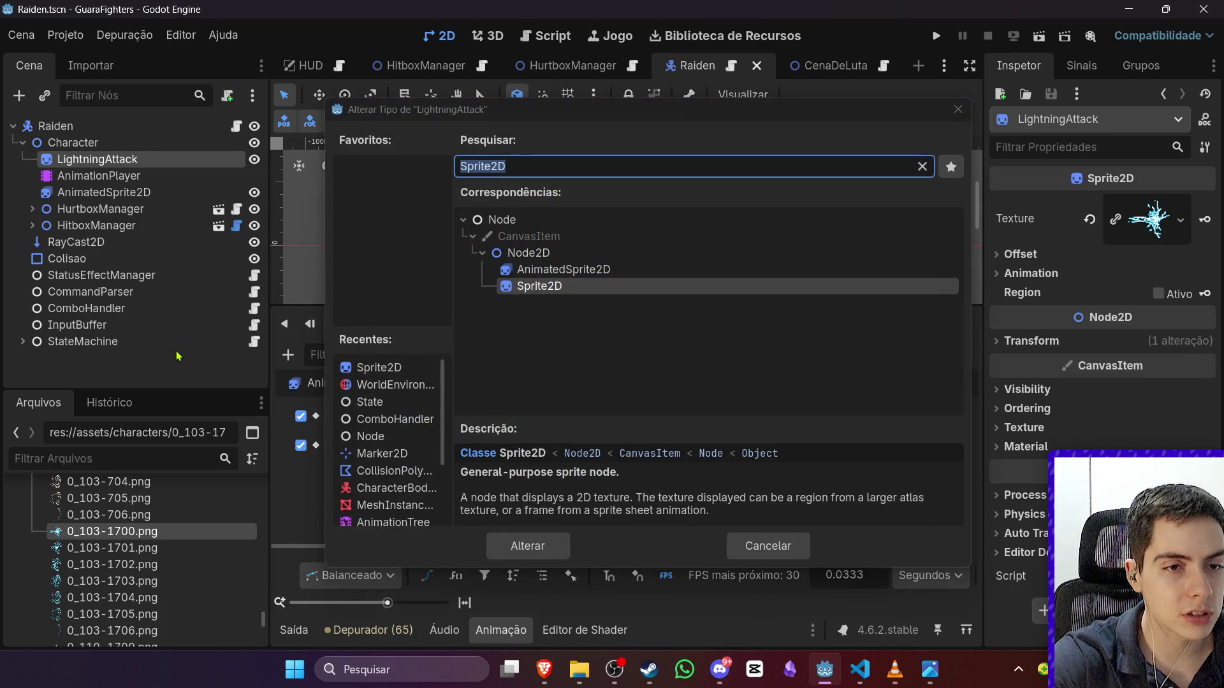
double_click(628, 271)
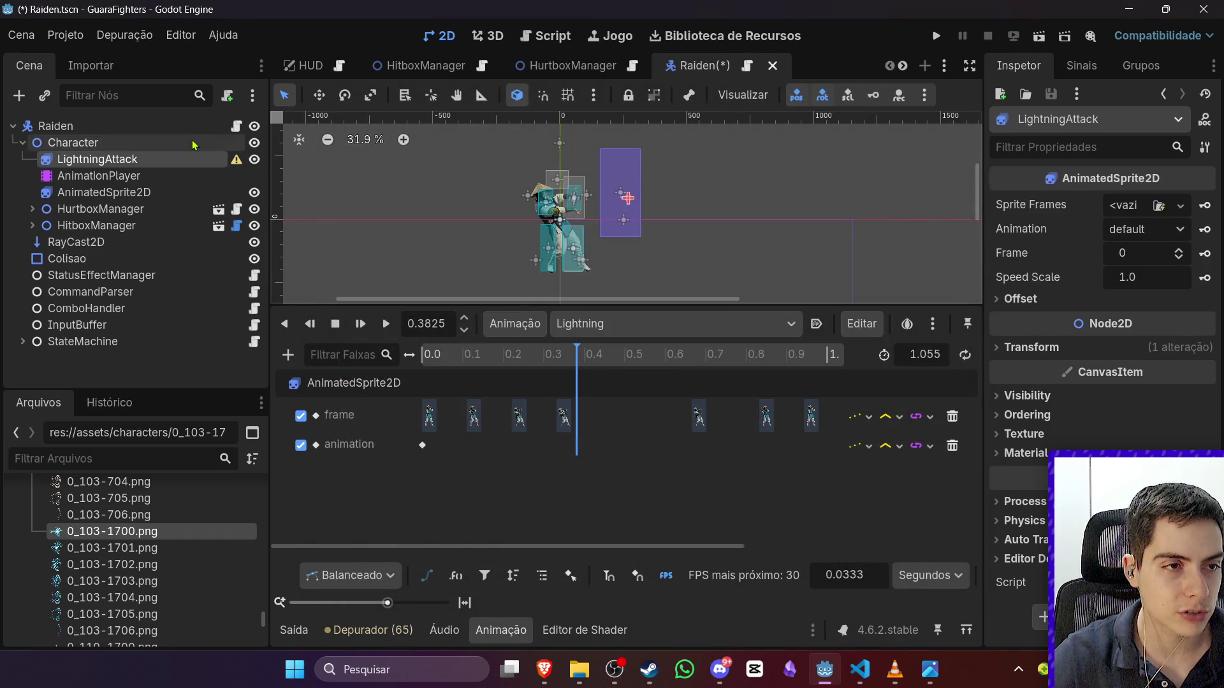
Step: Give LightningAttack a new SpriteFrames holding the 0_103-1700 to 0_103-1706 frames
click(1161, 204)
click(1123, 249)
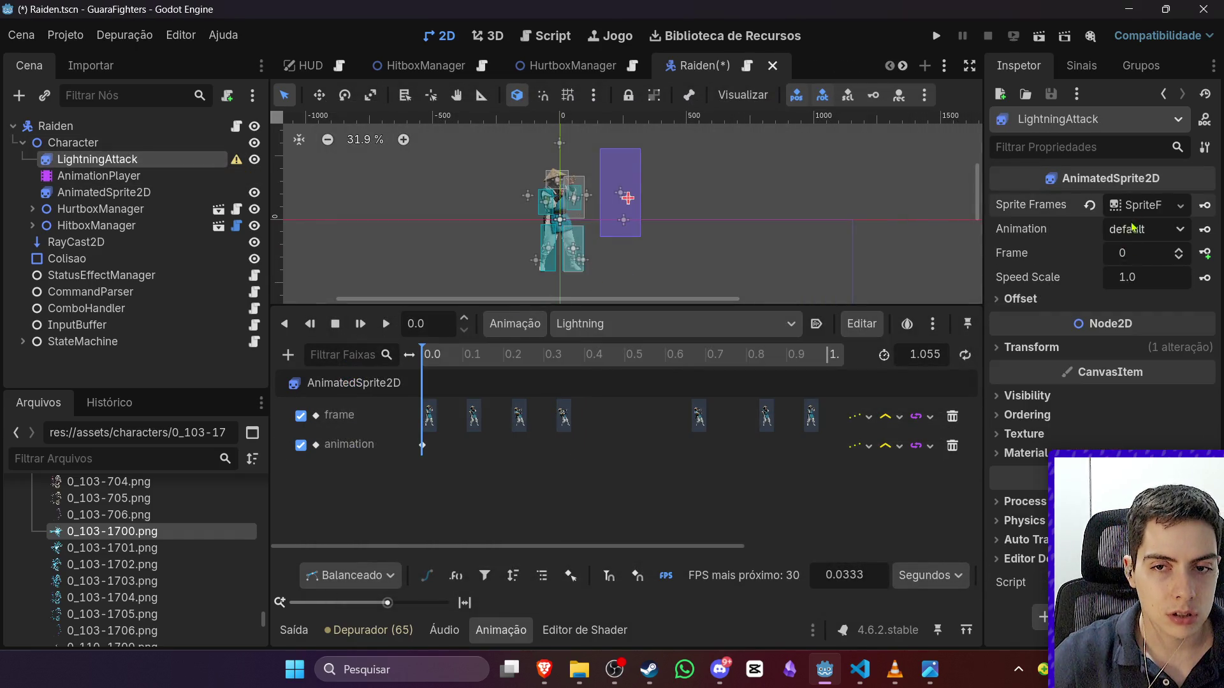
click(1144, 205)
scroll(146, 574, down, 1)
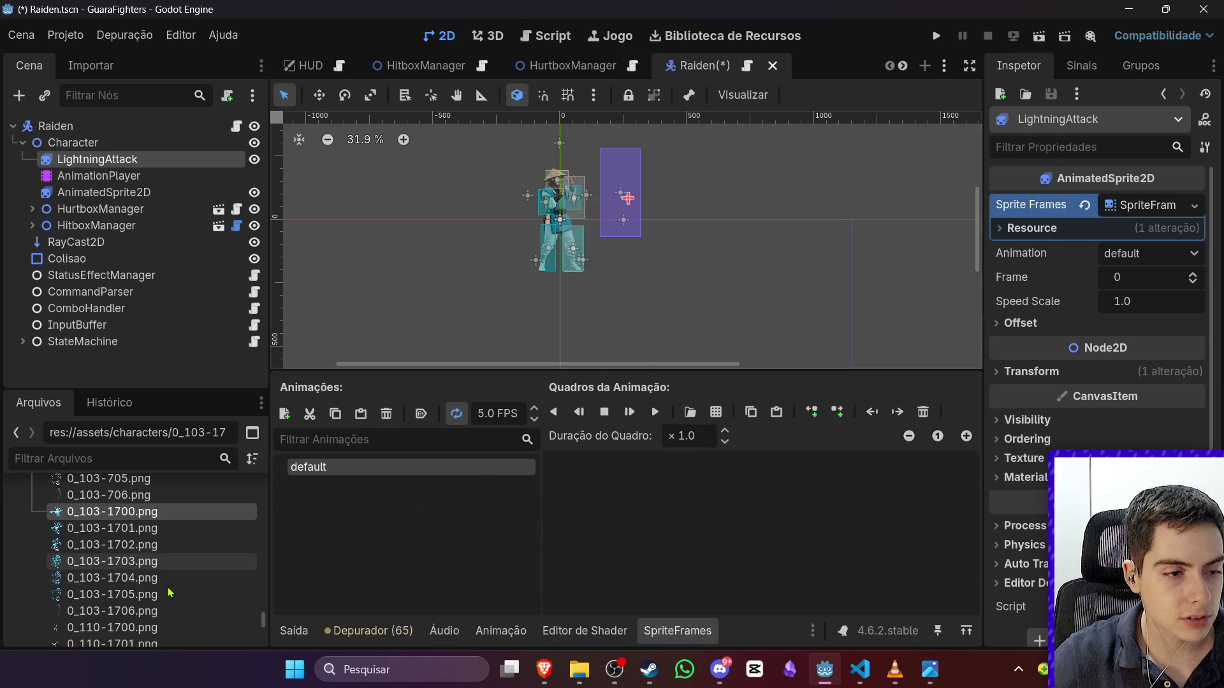
shift+click(163, 612)
drag(185, 516, 663, 485)
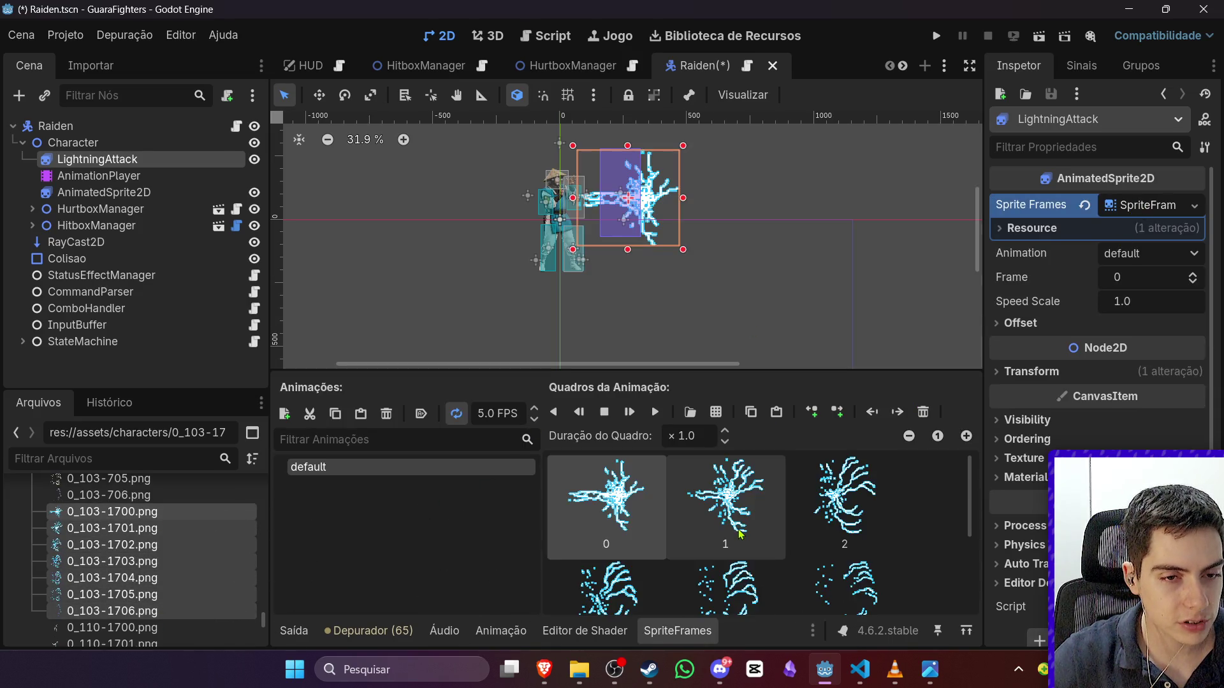
Step: Turn off looping for the lightning animation and preview it playing once
click(656, 413)
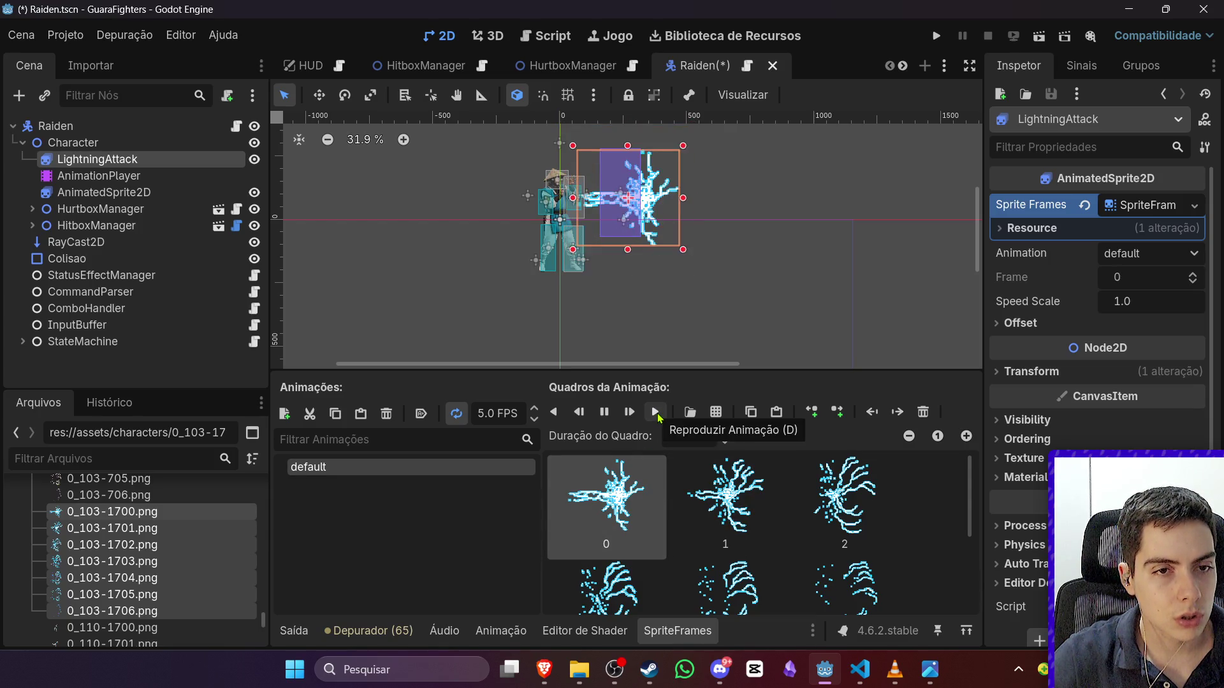
click(457, 414)
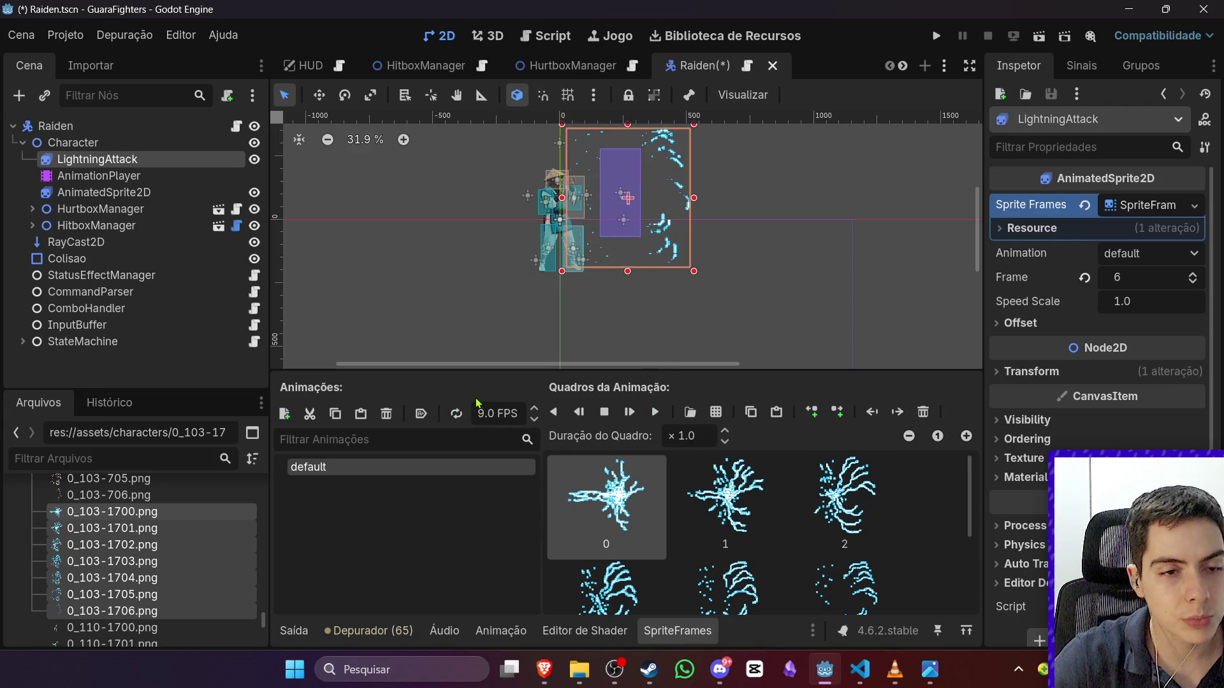
click(655, 413)
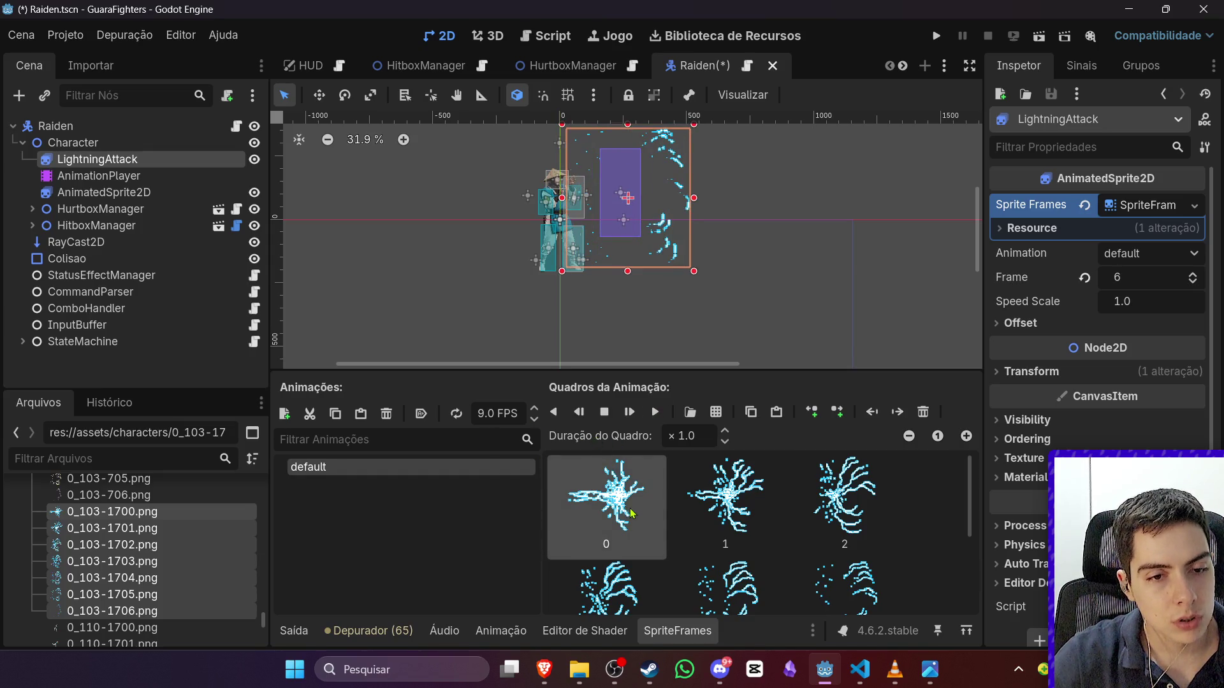
scroll(631, 513, down, 1)
click(655, 412)
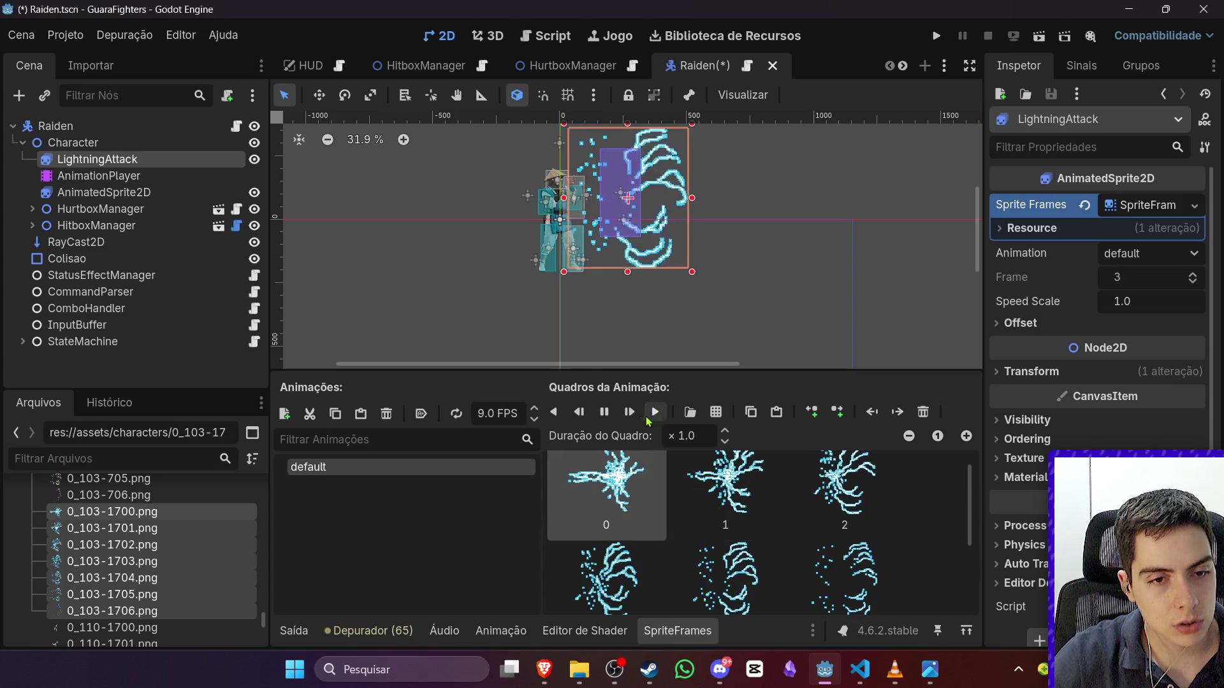
click(607, 472)
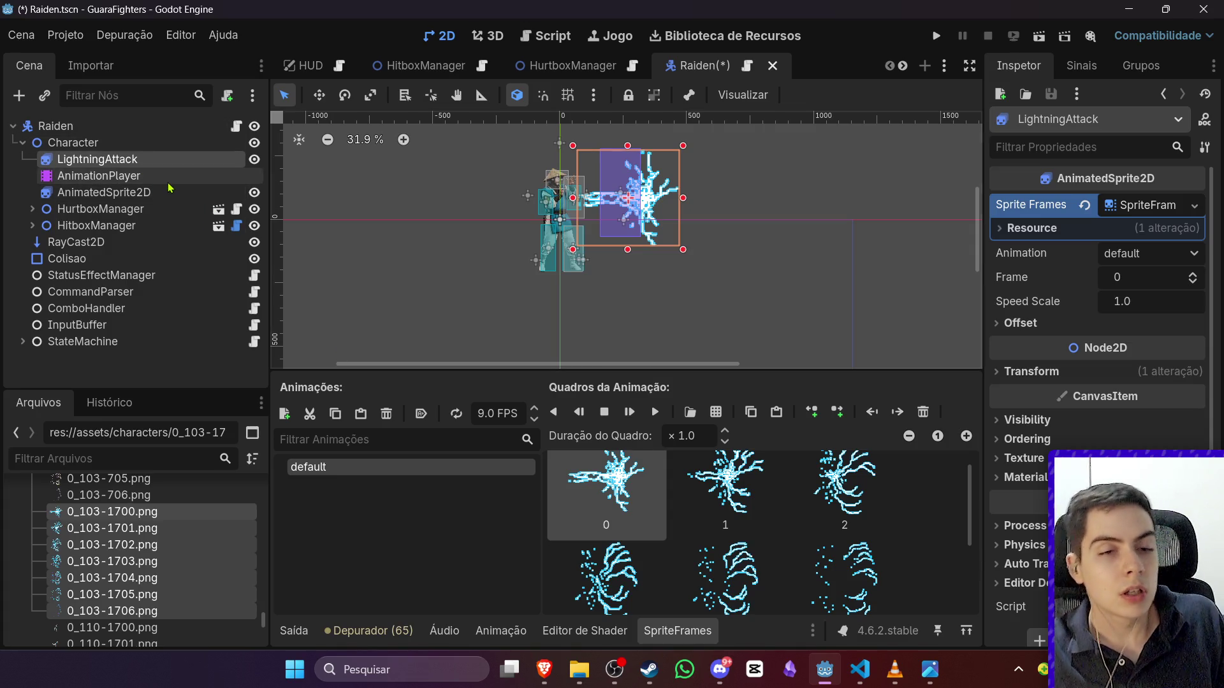
Step: Scrub Raiden's Lightning animation to about 0.44 s with LightningAttack selected
click(182, 174)
drag(499, 356, 602, 354)
click(95, 160)
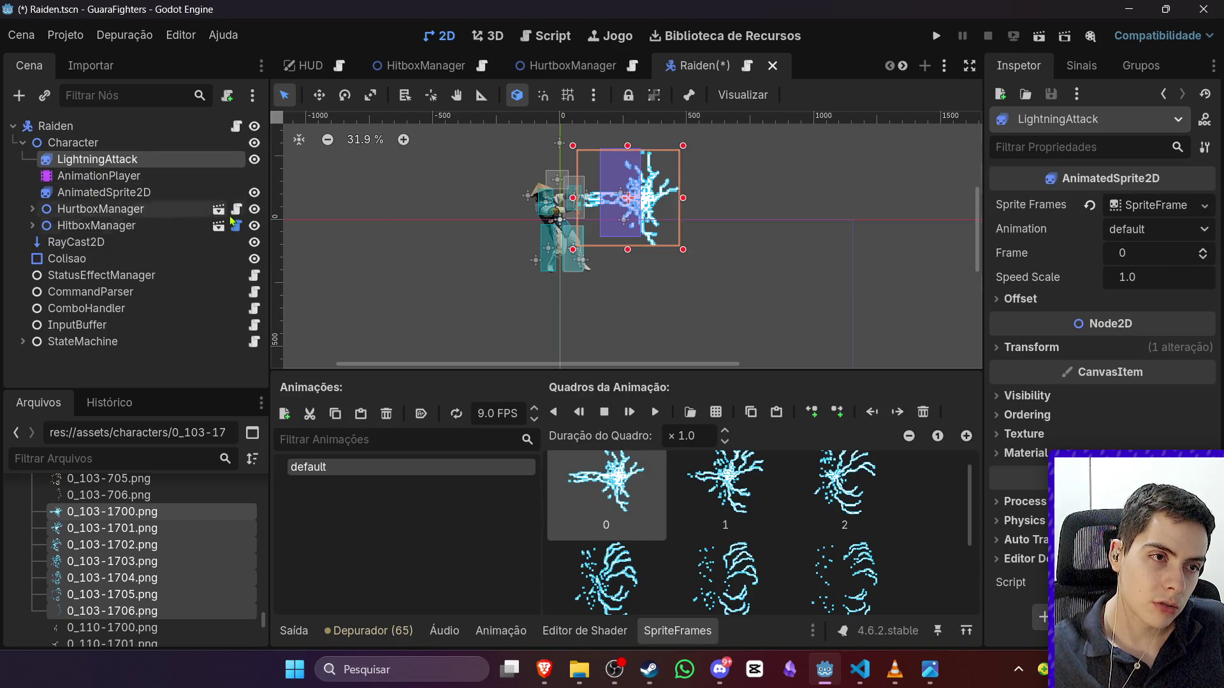
Step: Scrub Lightning to an earlier moment and toggle LightningAttack's Visible setting, leaving it on
click(98, 176)
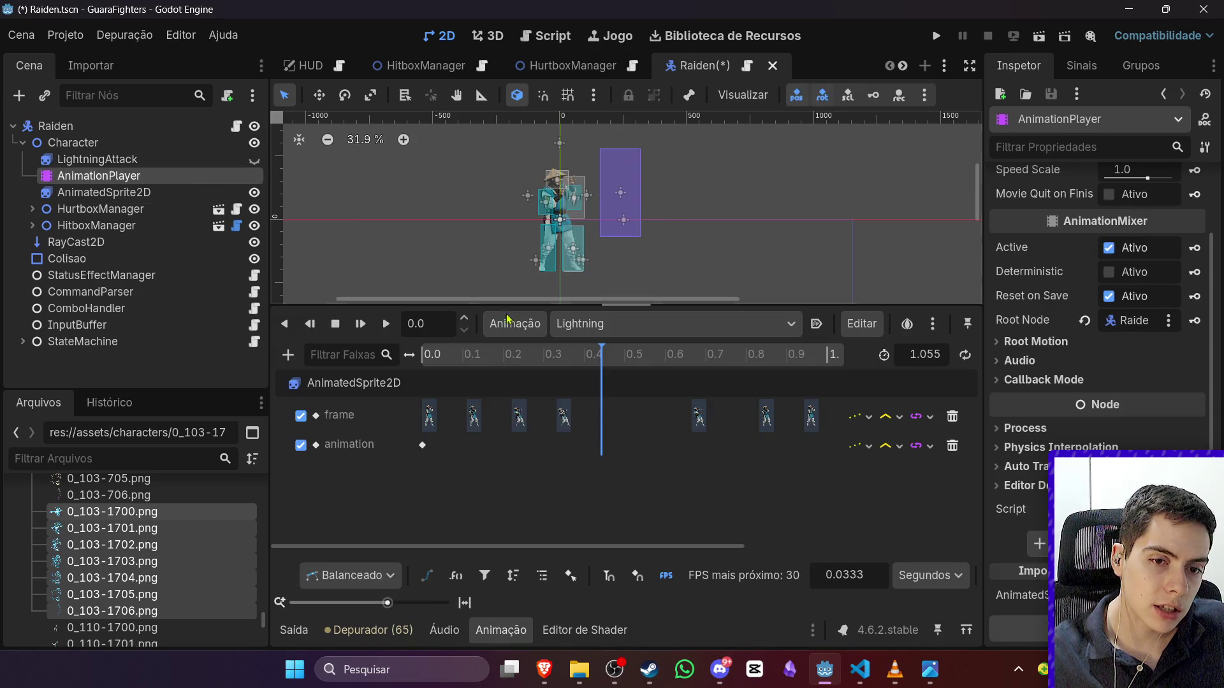
mouse_move(576, 362)
mouse_down()
mouse_move(500, 363)
mouse_move(559, 371)
mouse_up()
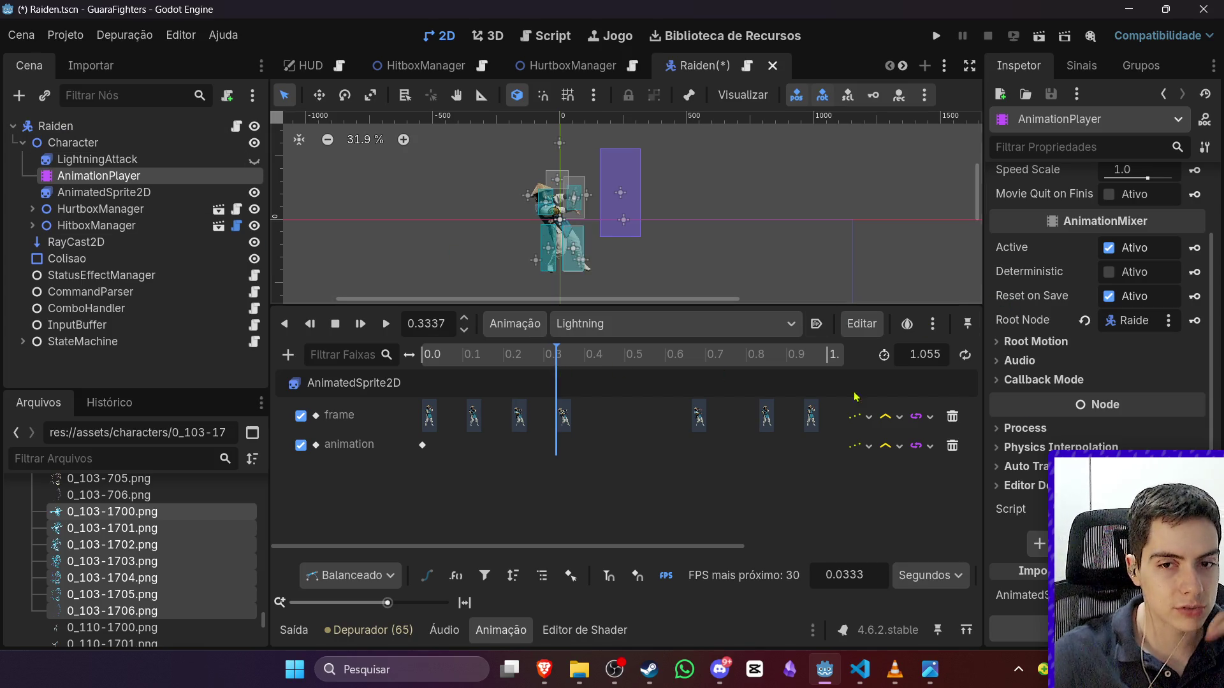
click(172, 158)
click(1129, 396)
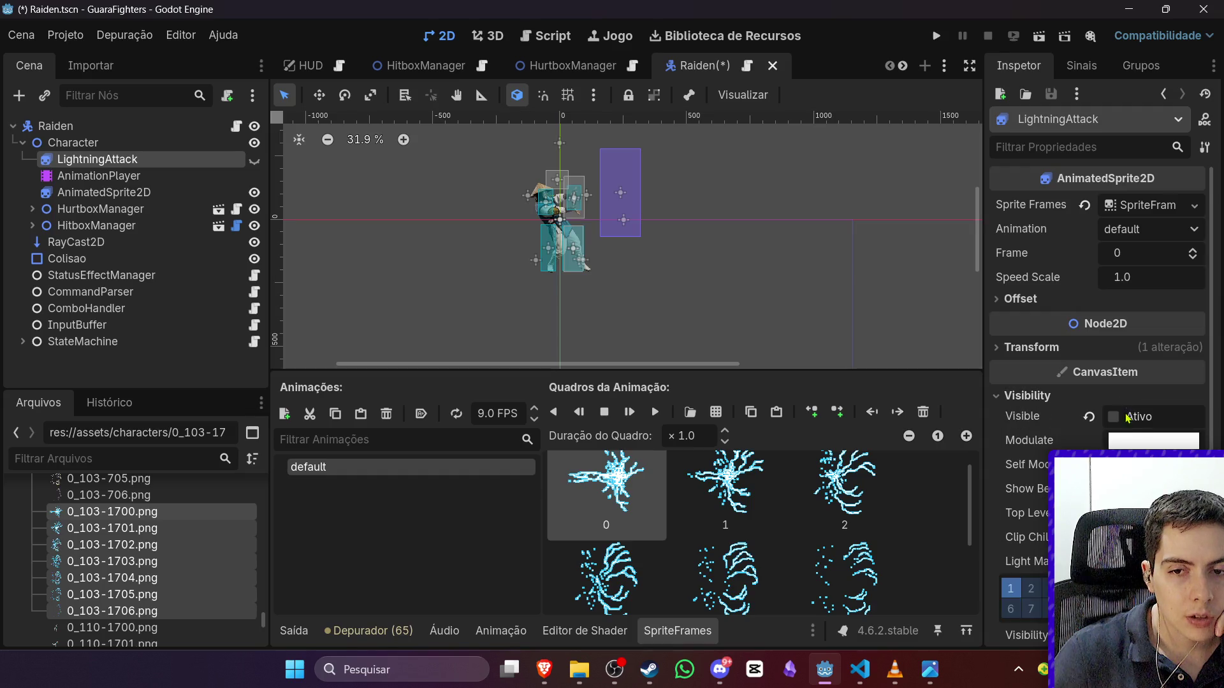
click(1113, 417)
click(1113, 418)
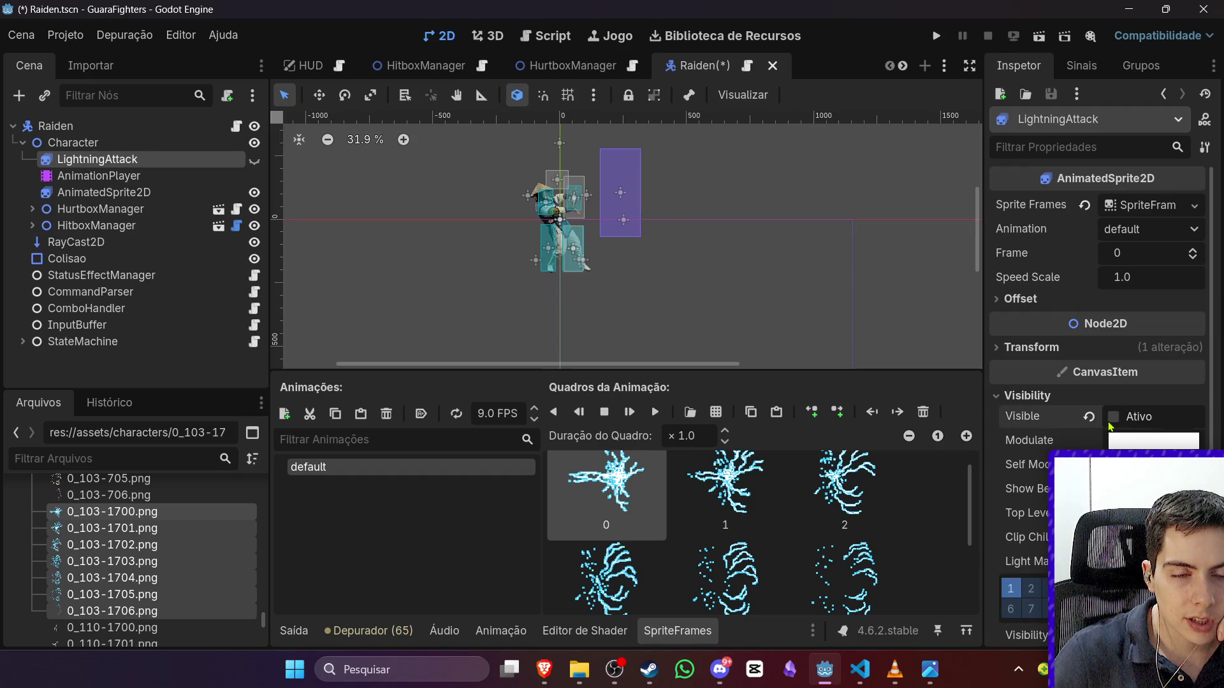
click(1112, 418)
Step: Start a new Property Track in the Lightning animation
click(99, 175)
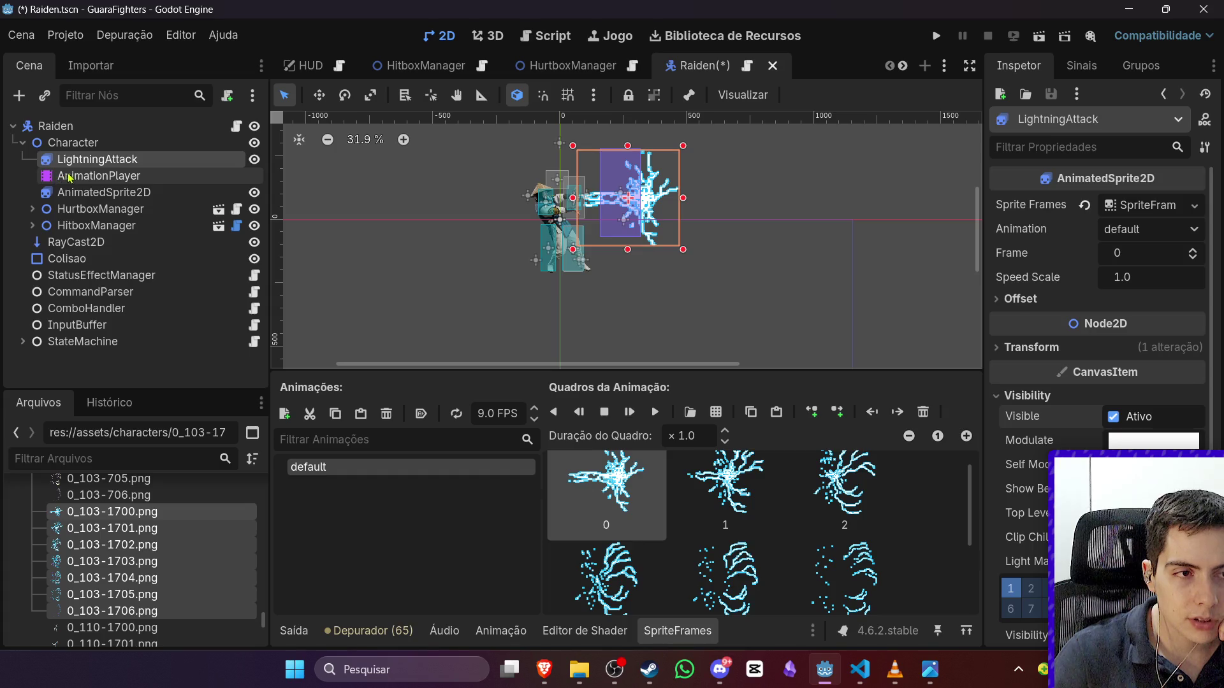
click(501, 630)
click(501, 630)
click(182, 163)
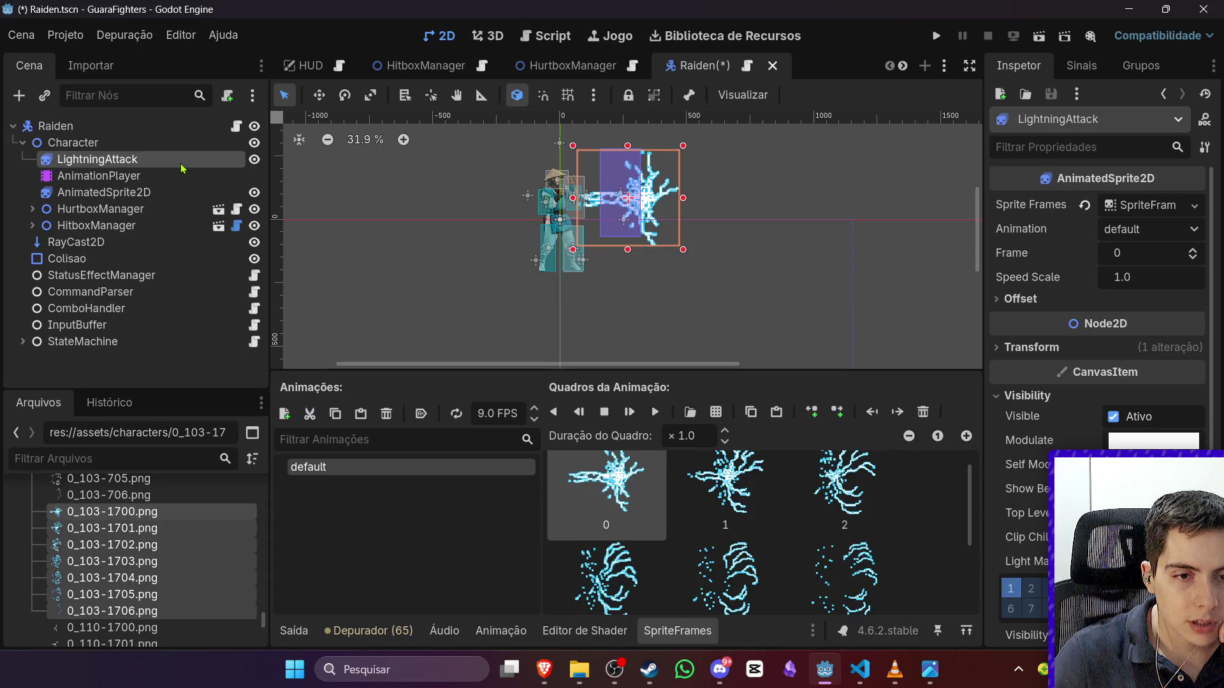
click(517, 630)
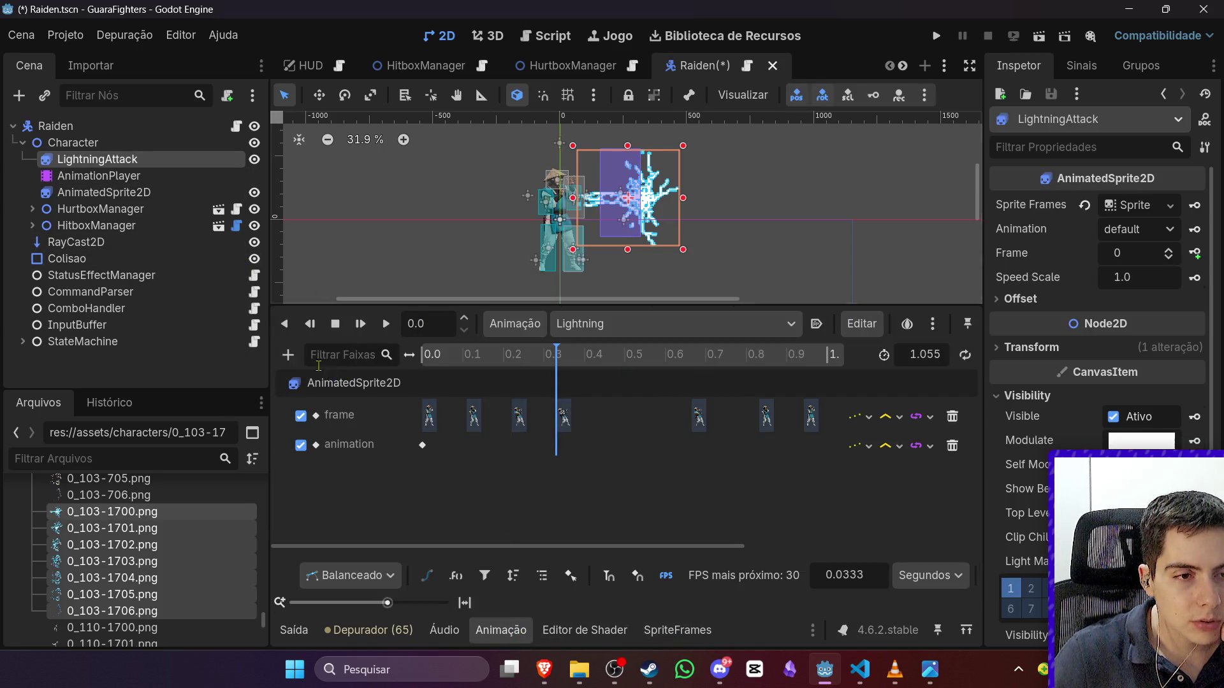
click(288, 355)
click(344, 377)
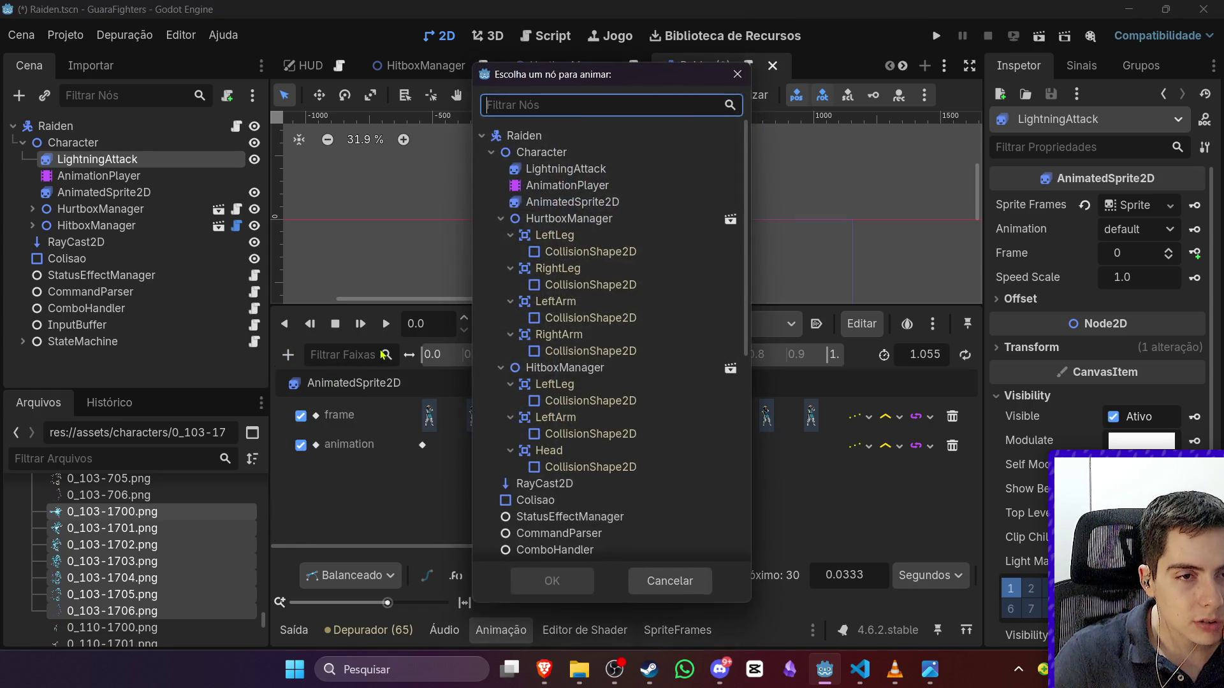
Step: Target the new track at LightningAttack's visible property
double_click(566, 168)
scroll(349, 280, down, 5)
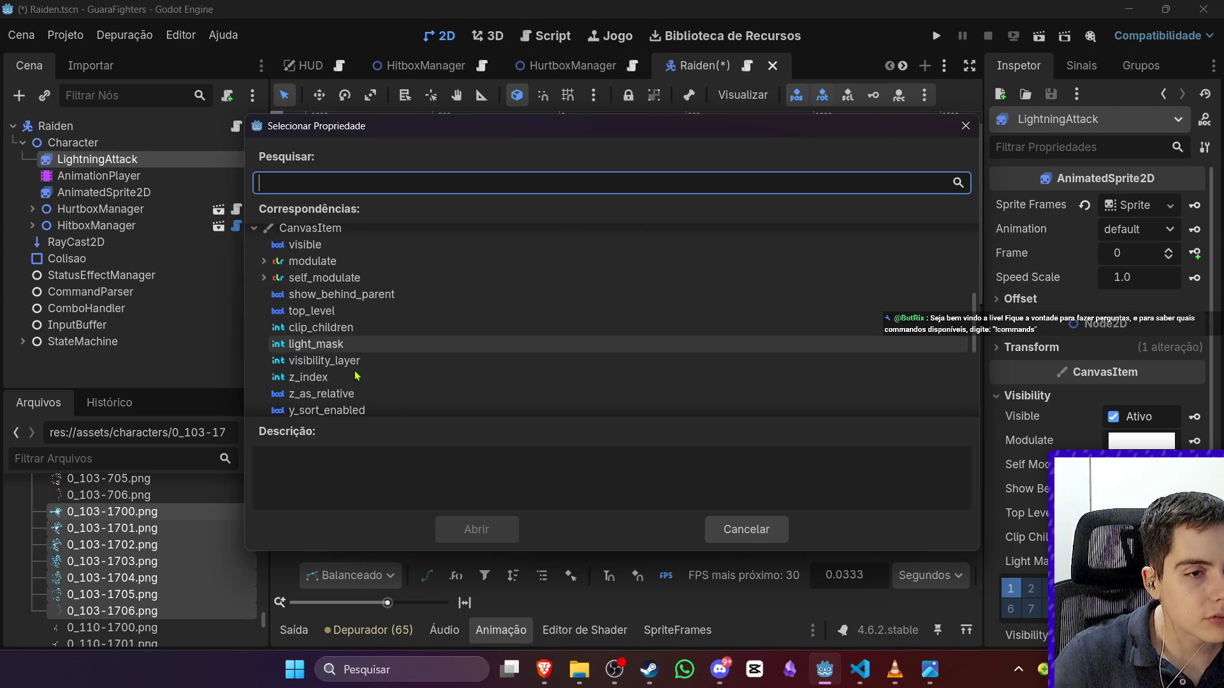
scroll(356, 366, up, 3)
text(visi)
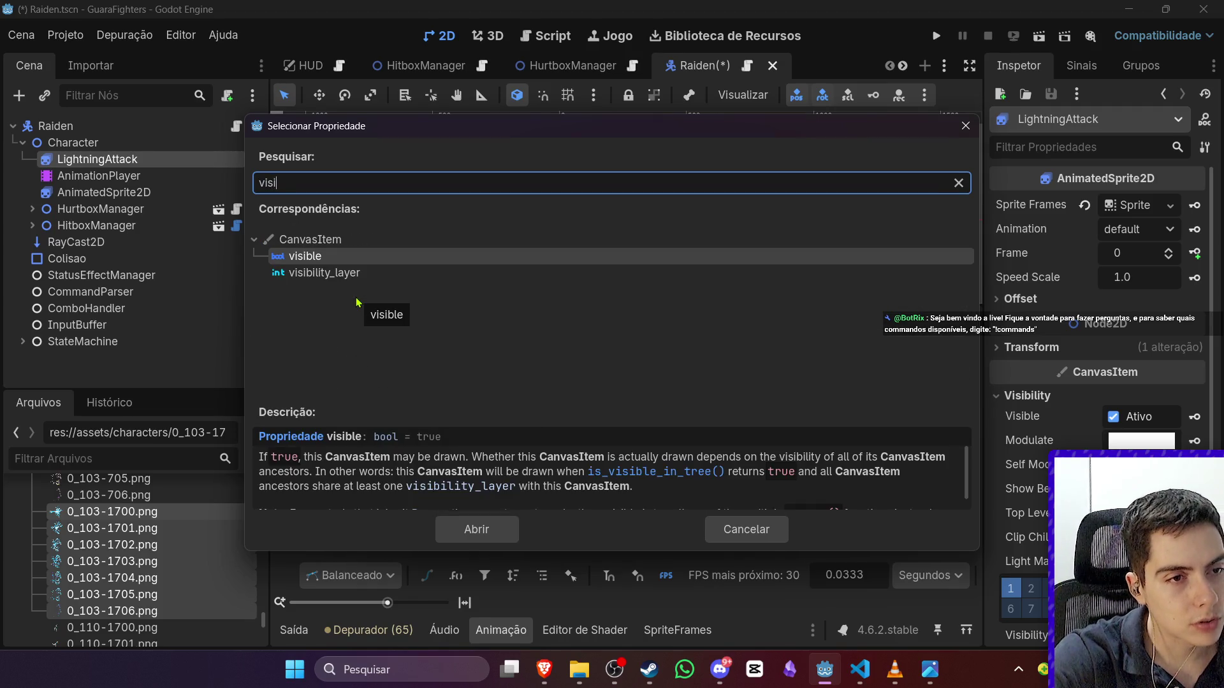
key(Return)
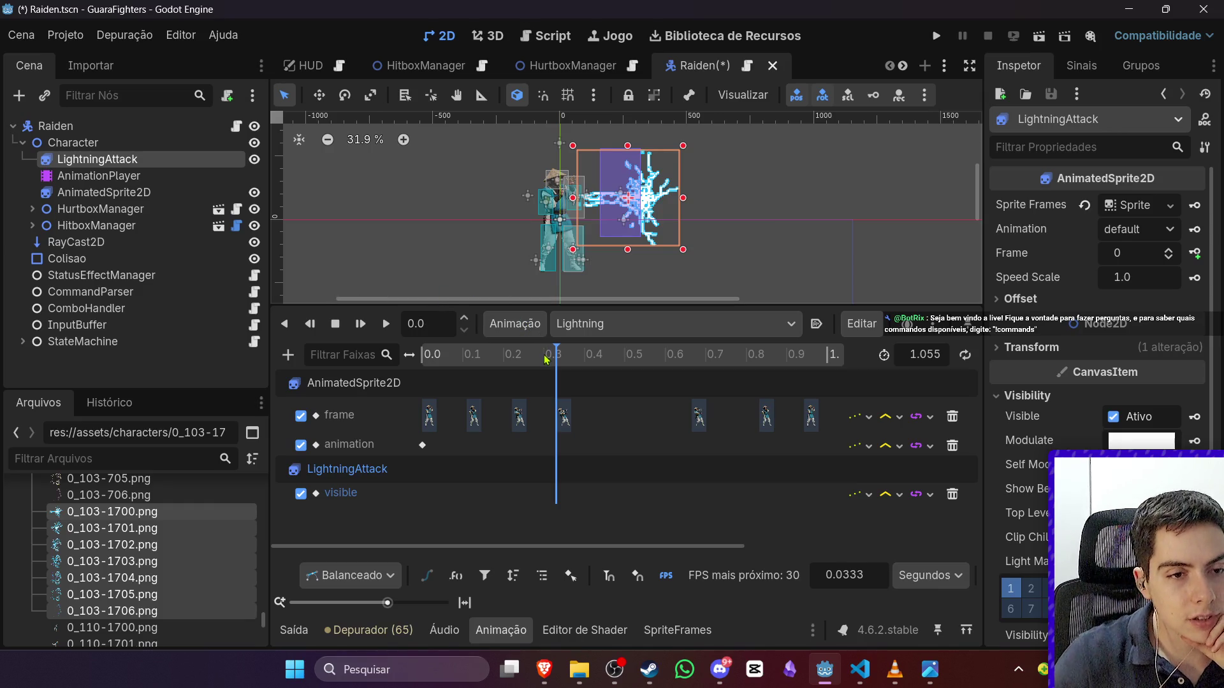
Step: Key LightningAttack hidden at 0.0 s, then select the key near 0.3333 s
click(1113, 417)
click(1194, 417)
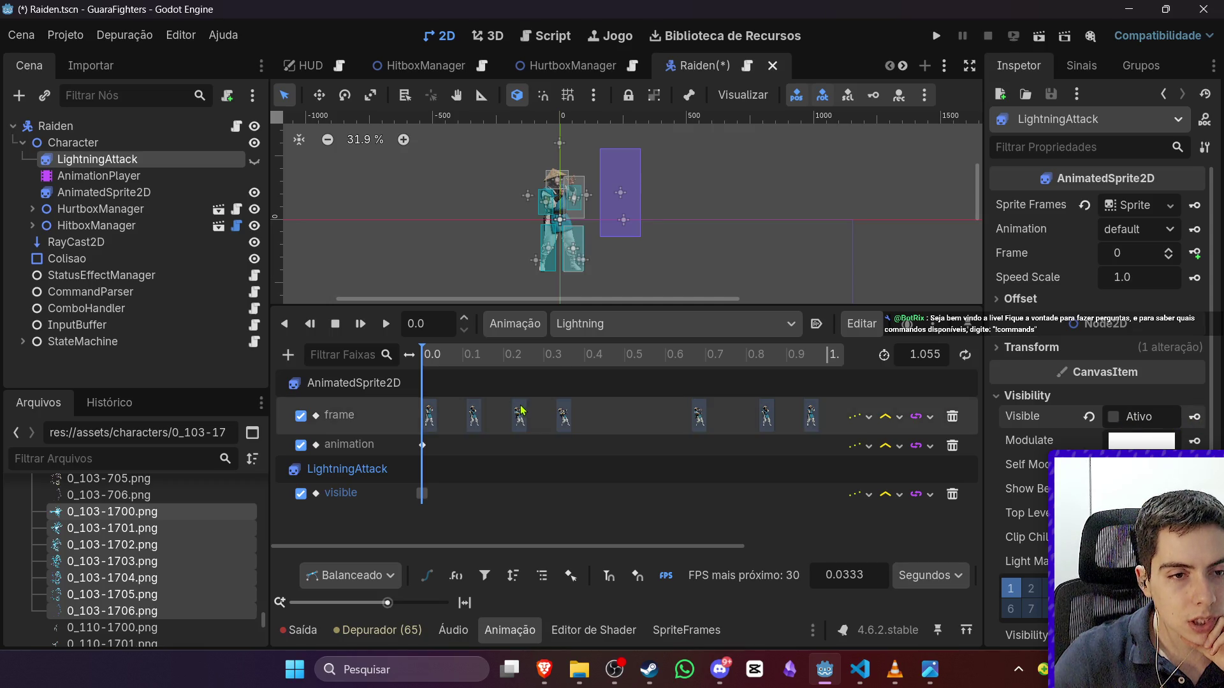
mouse_move(526, 354)
mouse_down()
mouse_move(578, 363)
mouse_move(560, 364)
mouse_up()
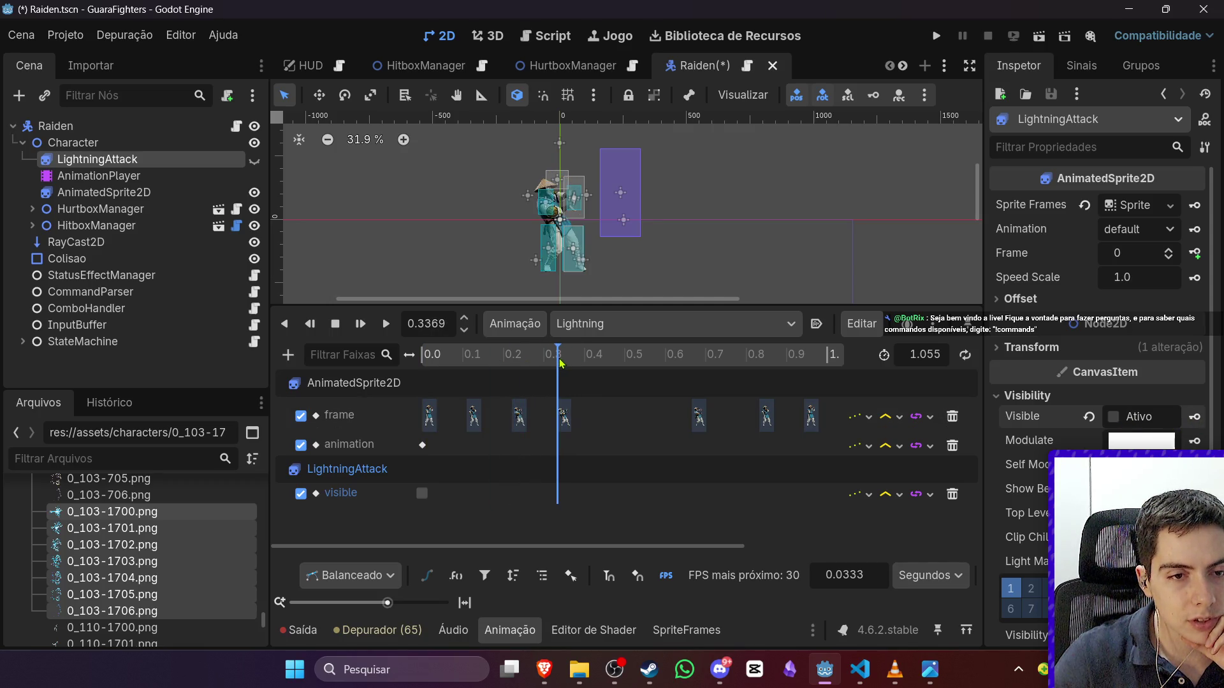
click(563, 416)
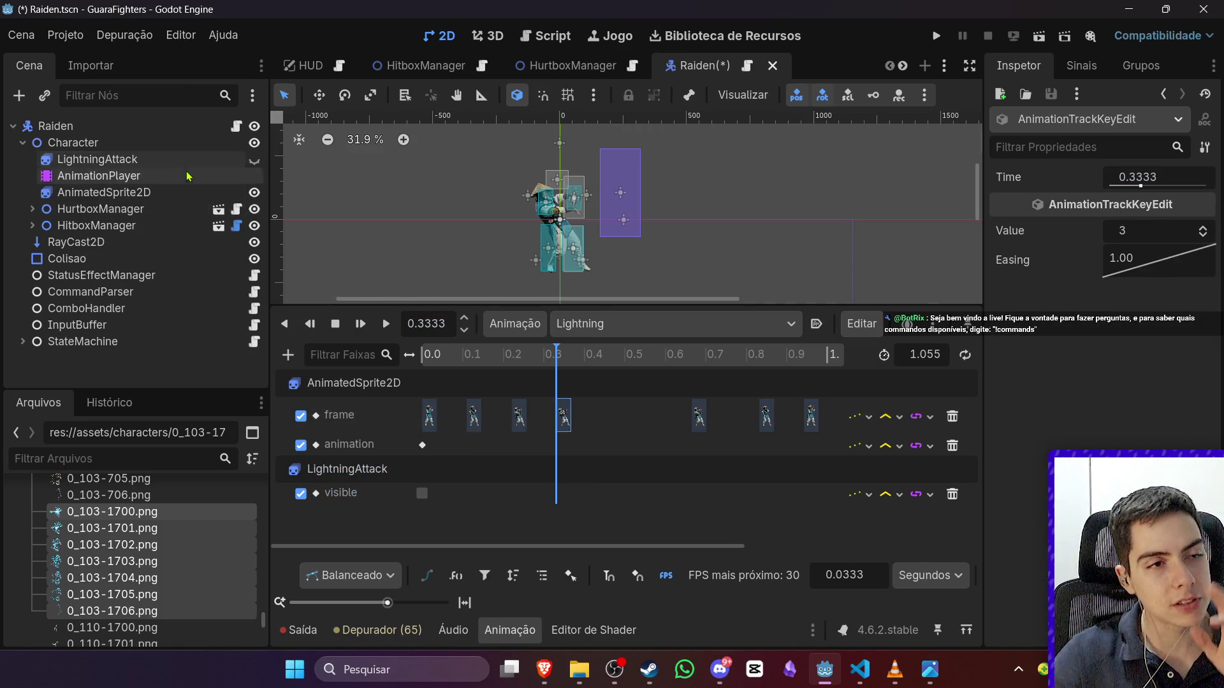
Step: Inspect the keys on LightningAttack's visible track in the Lightning timeline
click(96, 159)
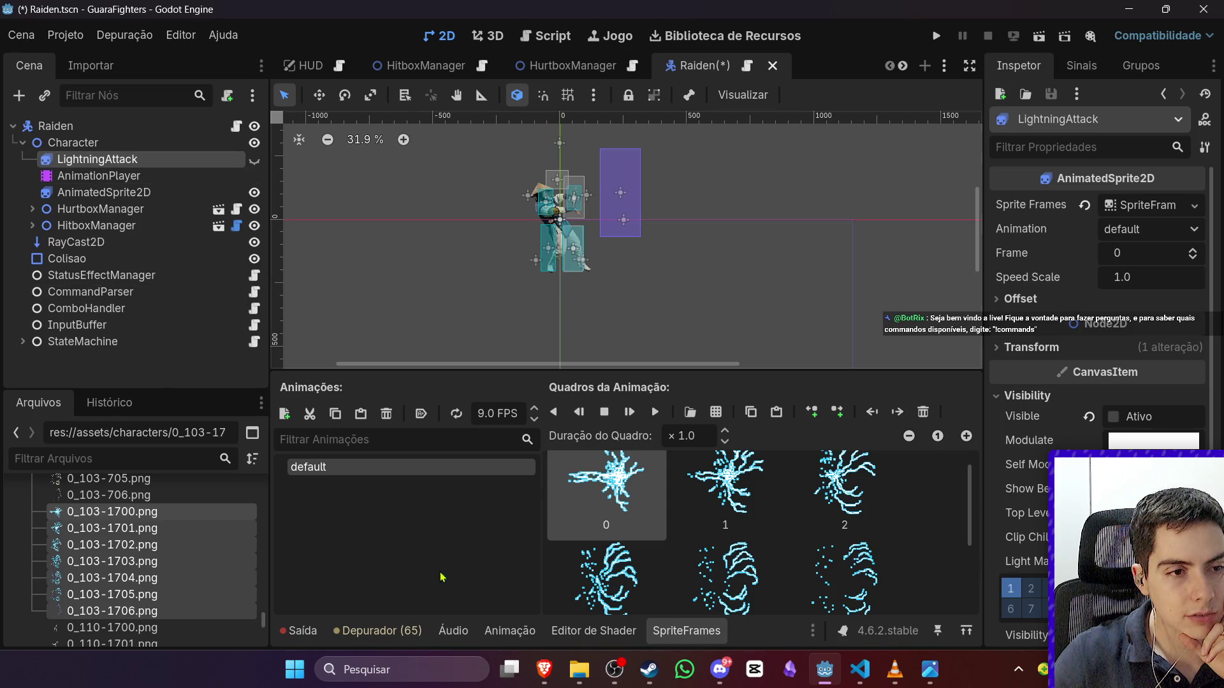
click(89, 496)
click(94, 181)
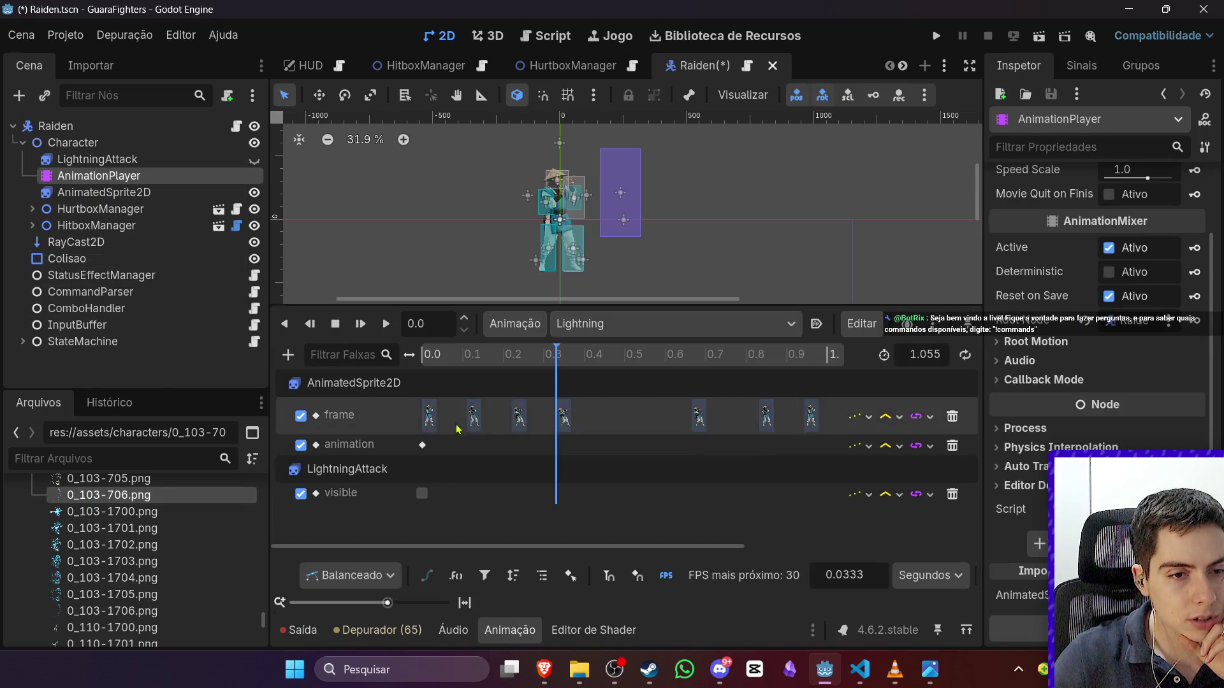
click(424, 494)
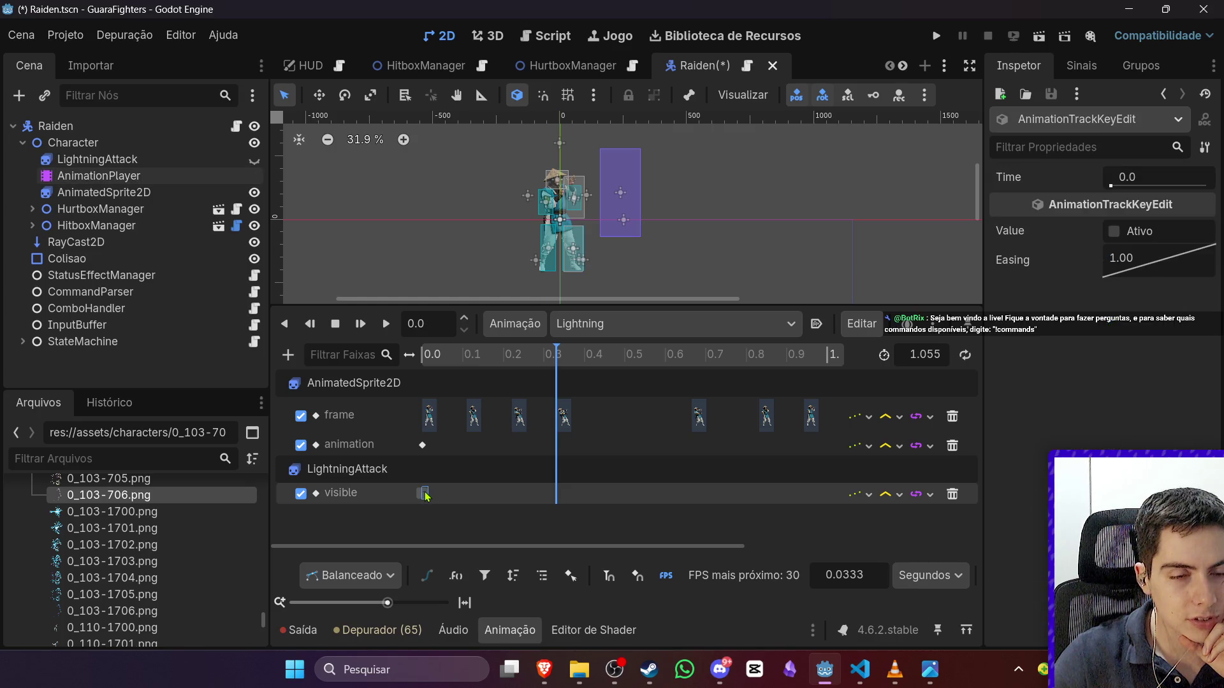
click(422, 495)
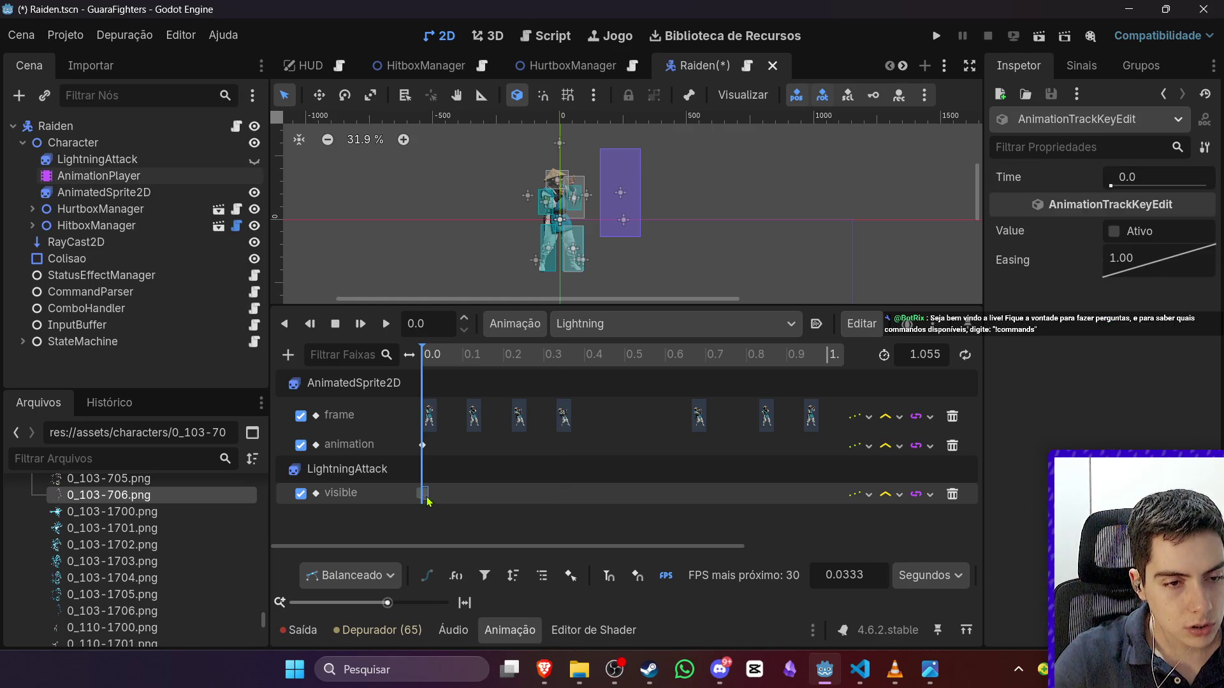
Step: Move the playhead to 0.3333 s and key LightningAttack as visible there
click(433, 320)
key(BackSpace)
text(3333)
key(Return)
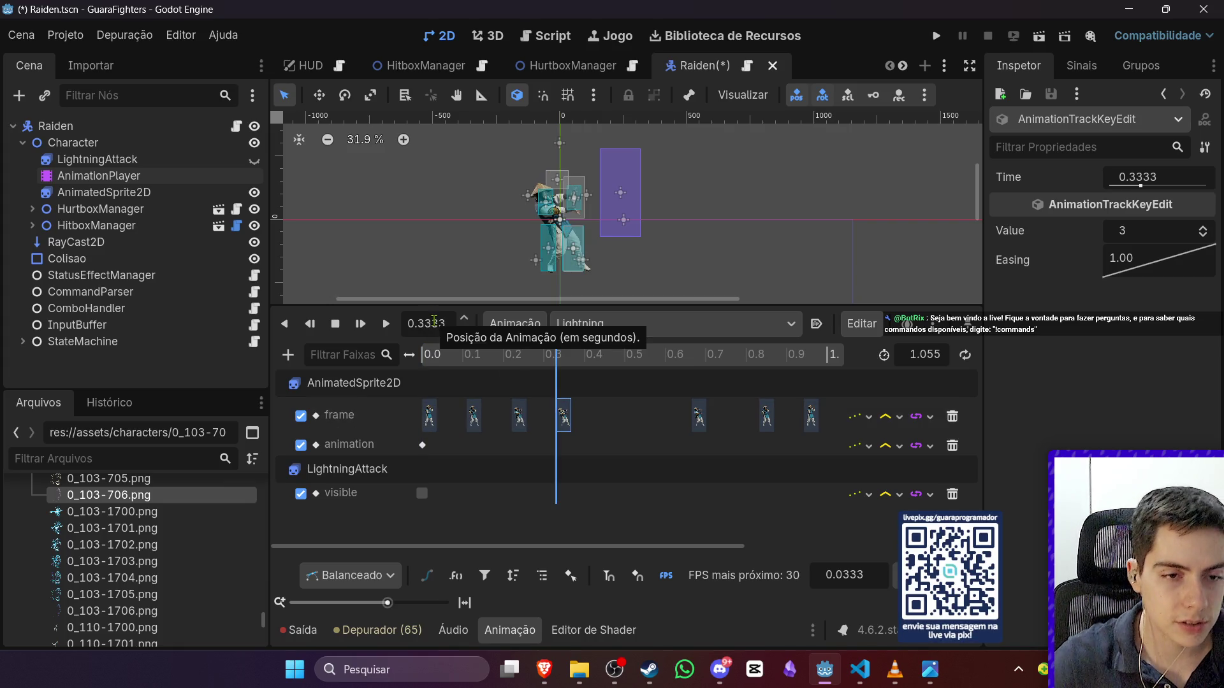
double_click(556, 493)
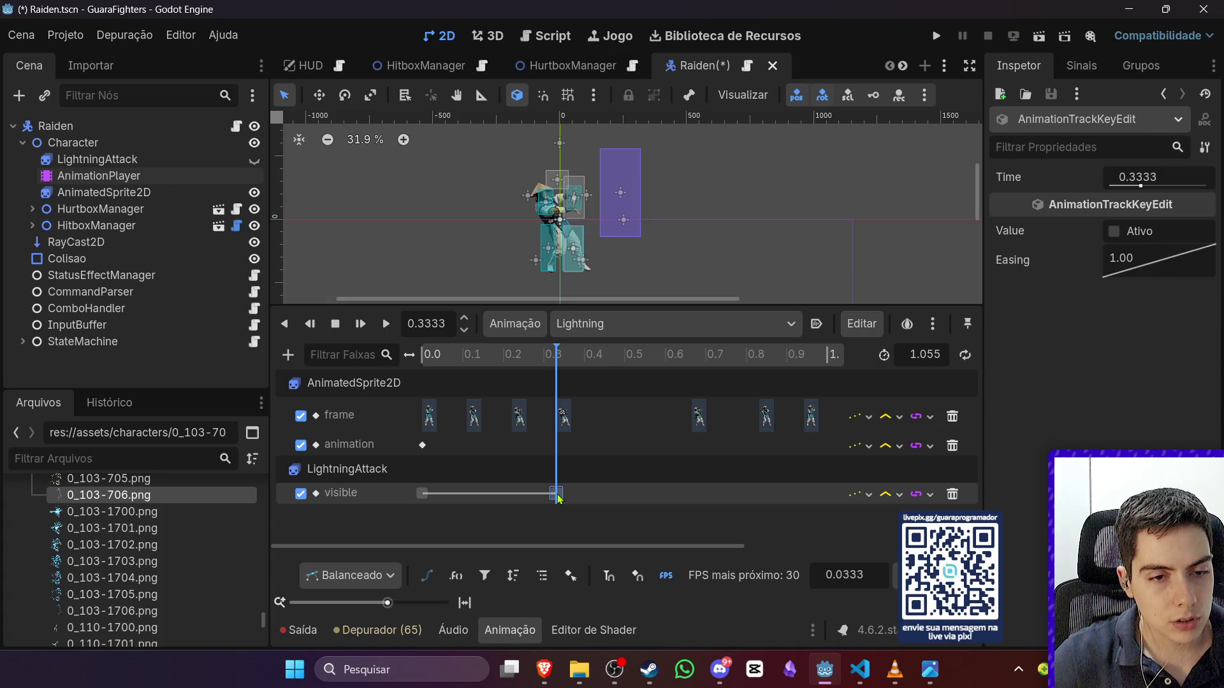
click(1113, 231)
Step: Scrub the Lightning animation to preview the effect, then rewind to the start
mouse_move(533, 354)
mouse_down()
mouse_move(473, 360)
mouse_move(644, 374)
mouse_move(555, 374)
mouse_move(588, 374)
mouse_up()
click(134, 160)
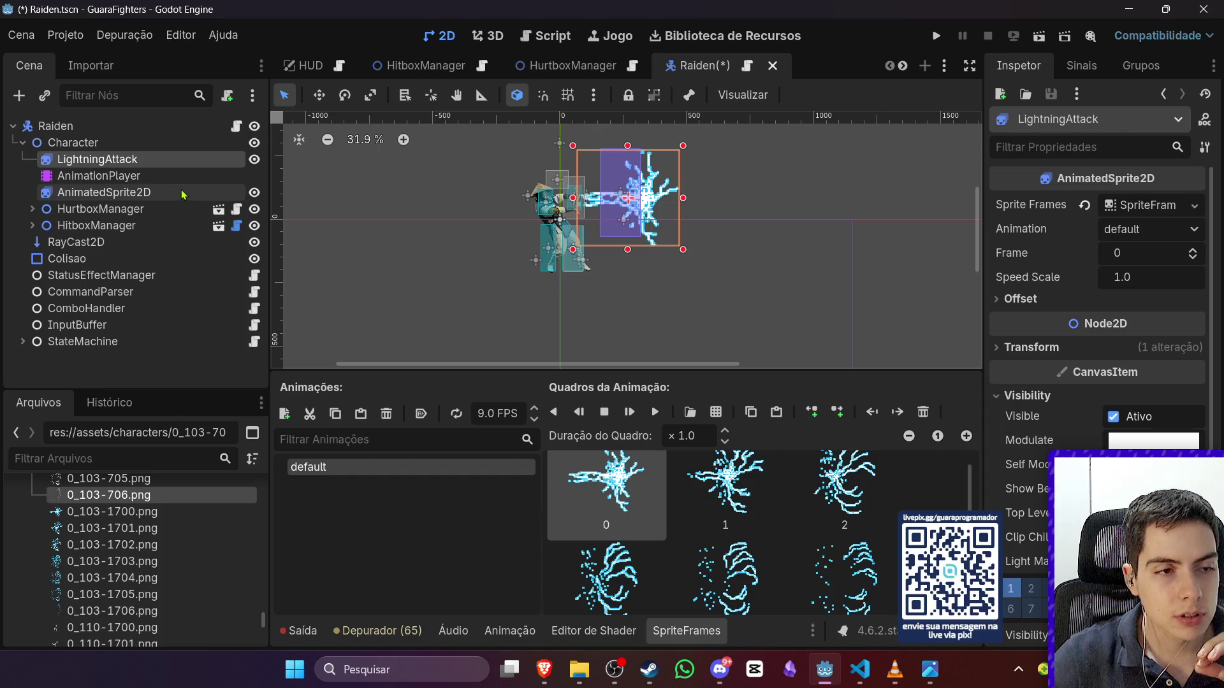
click(145, 176)
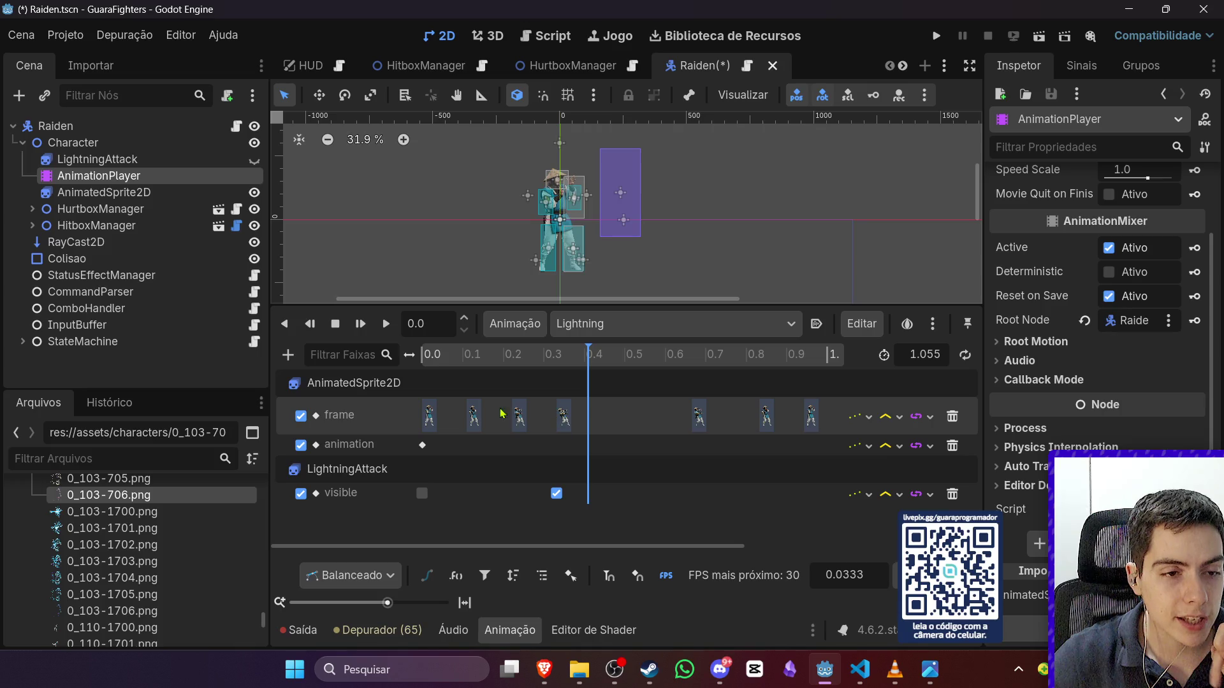
mouse_move(426, 445)
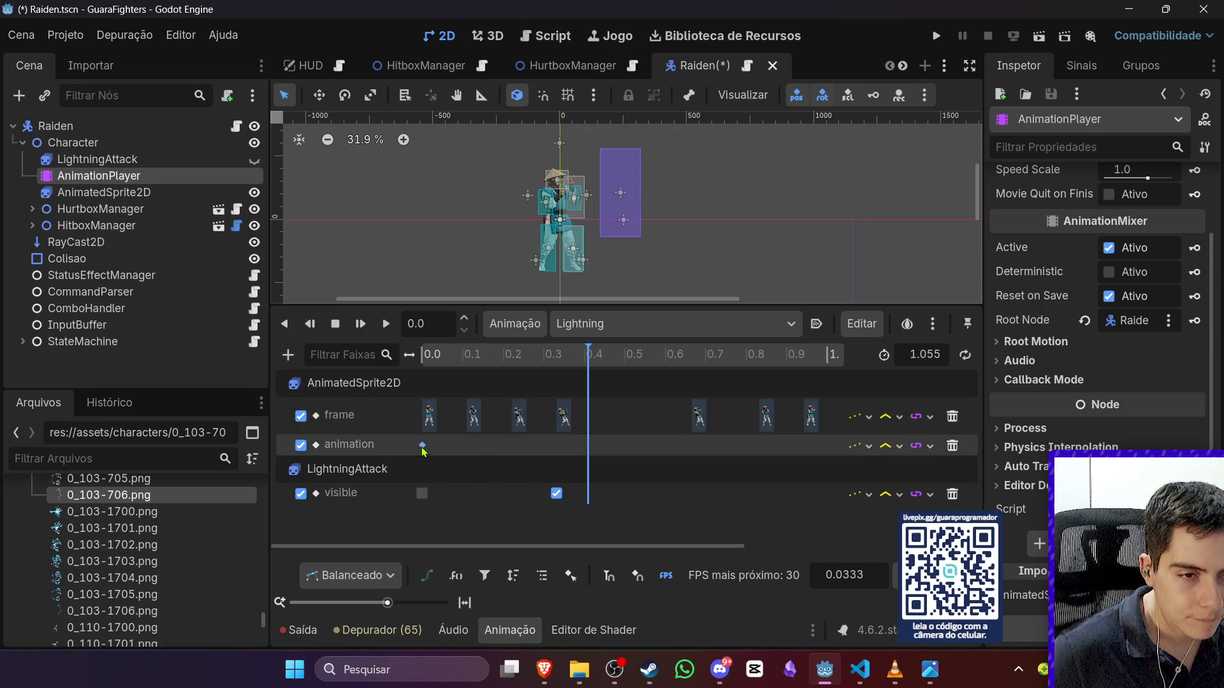
click(421, 354)
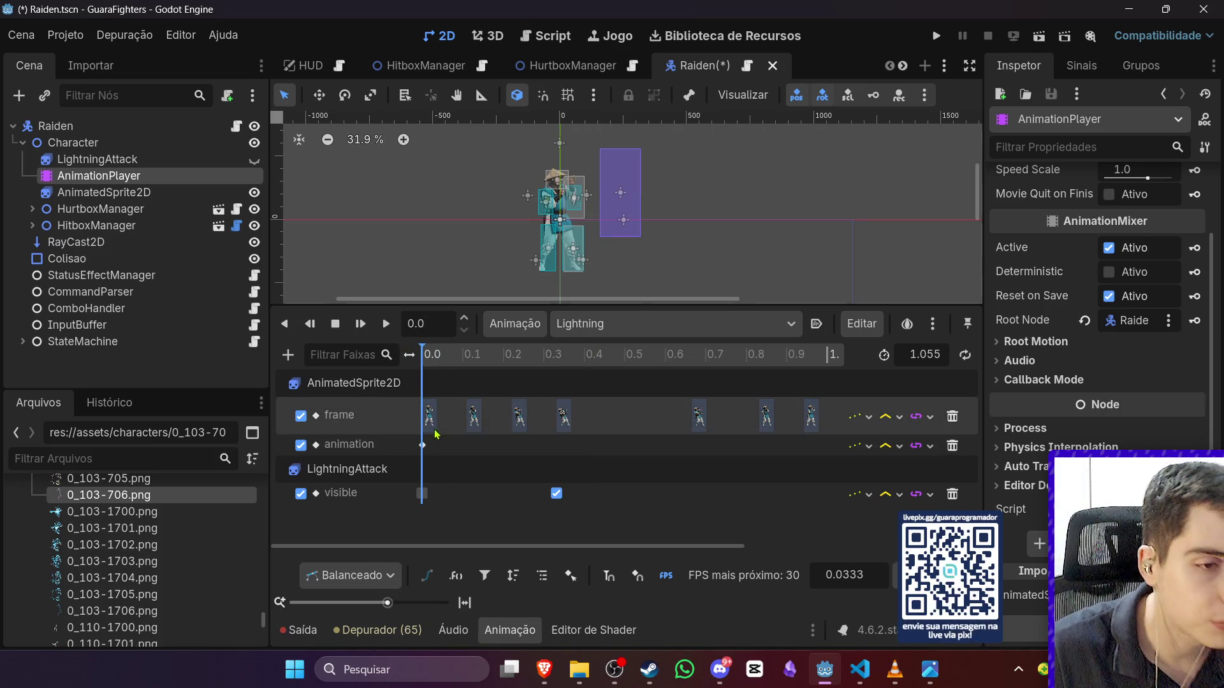
click(153, 160)
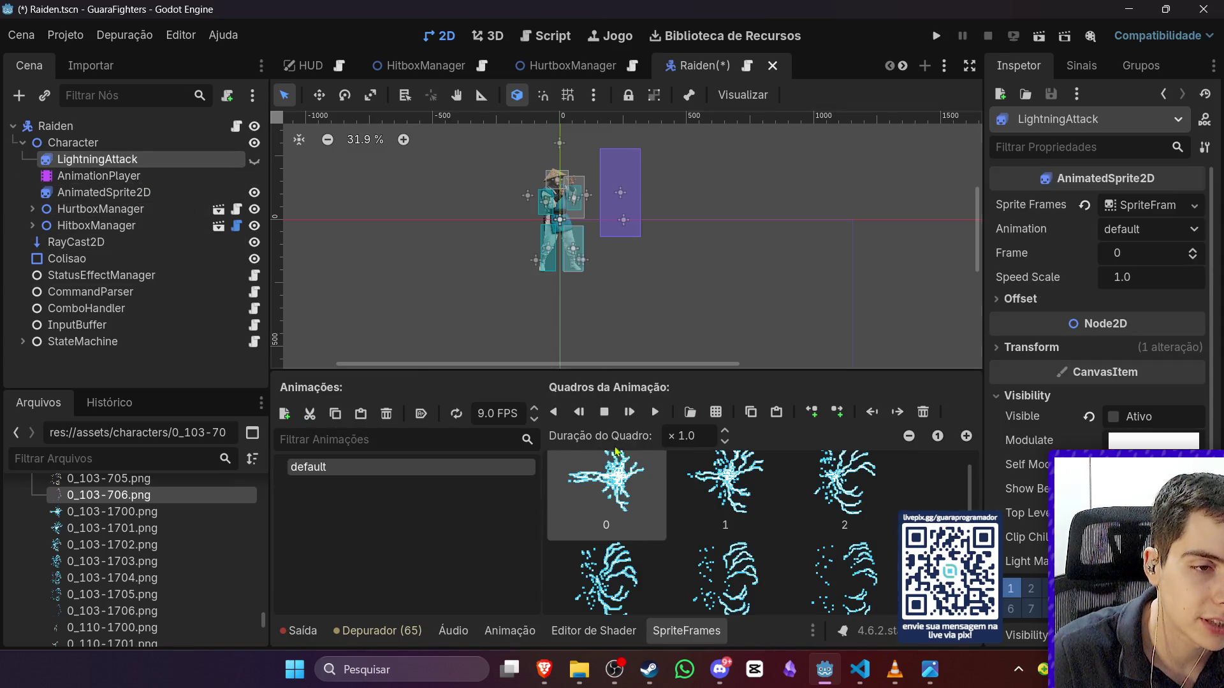
Step: Rename the default sprite animation to LightningAttack
double_click(417, 469)
text(LightningAttack)
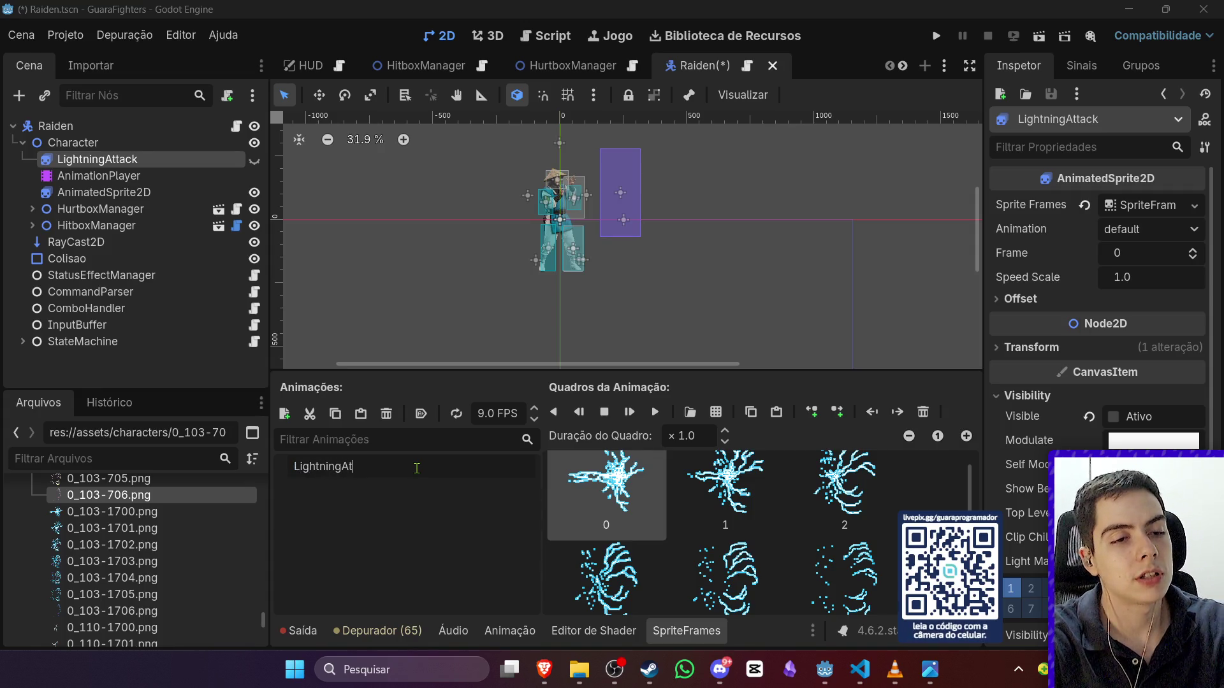
key(Return)
Step: Add a LightningFatality animation filled with the 0_103-700 to 0_103-706 frames
click(289, 414)
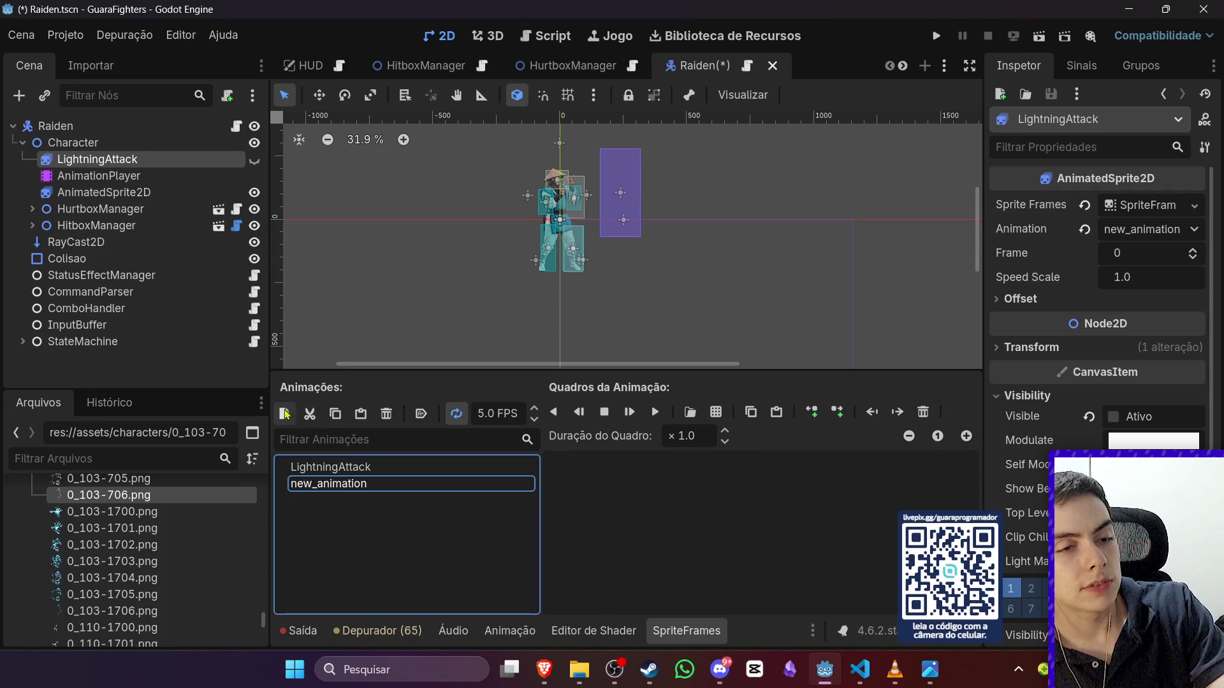
double_click(348, 479)
text(Lightning)
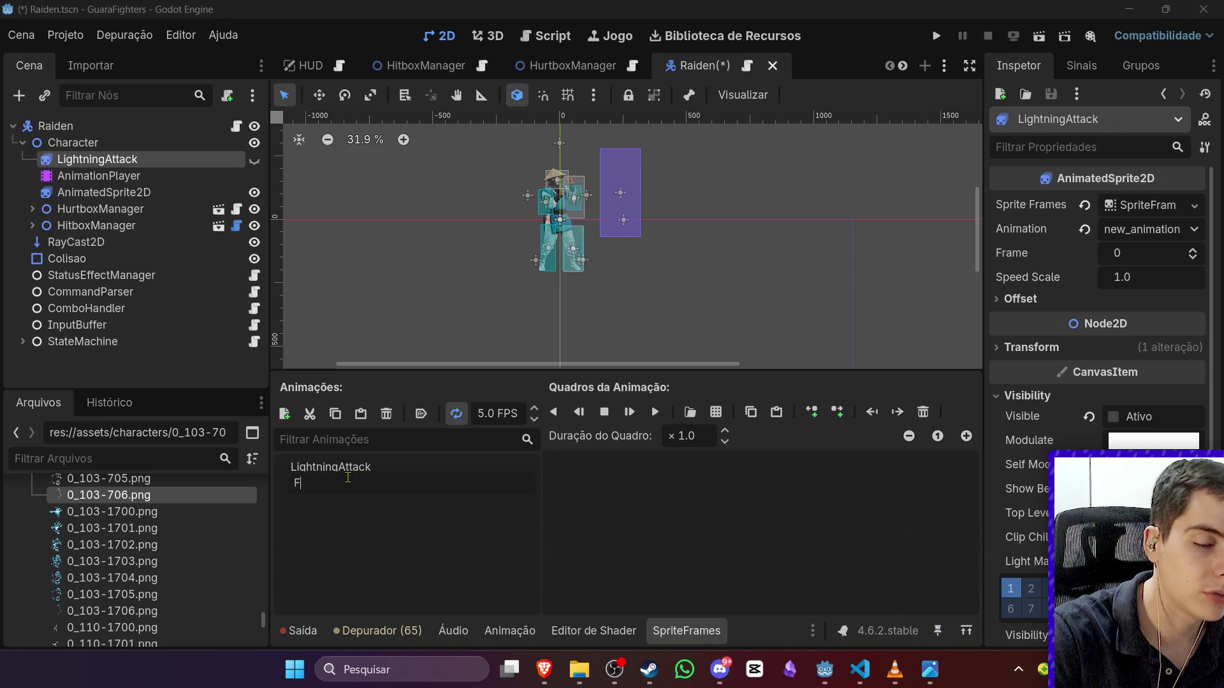
text(Fatallity)
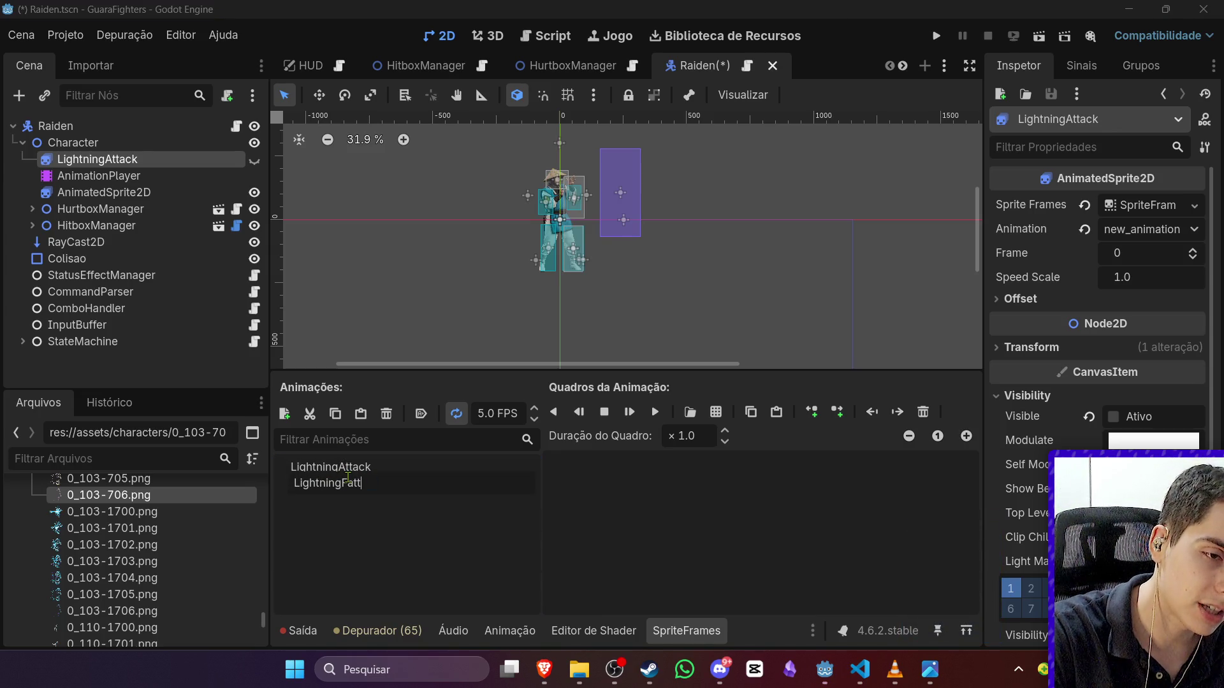
key(Return)
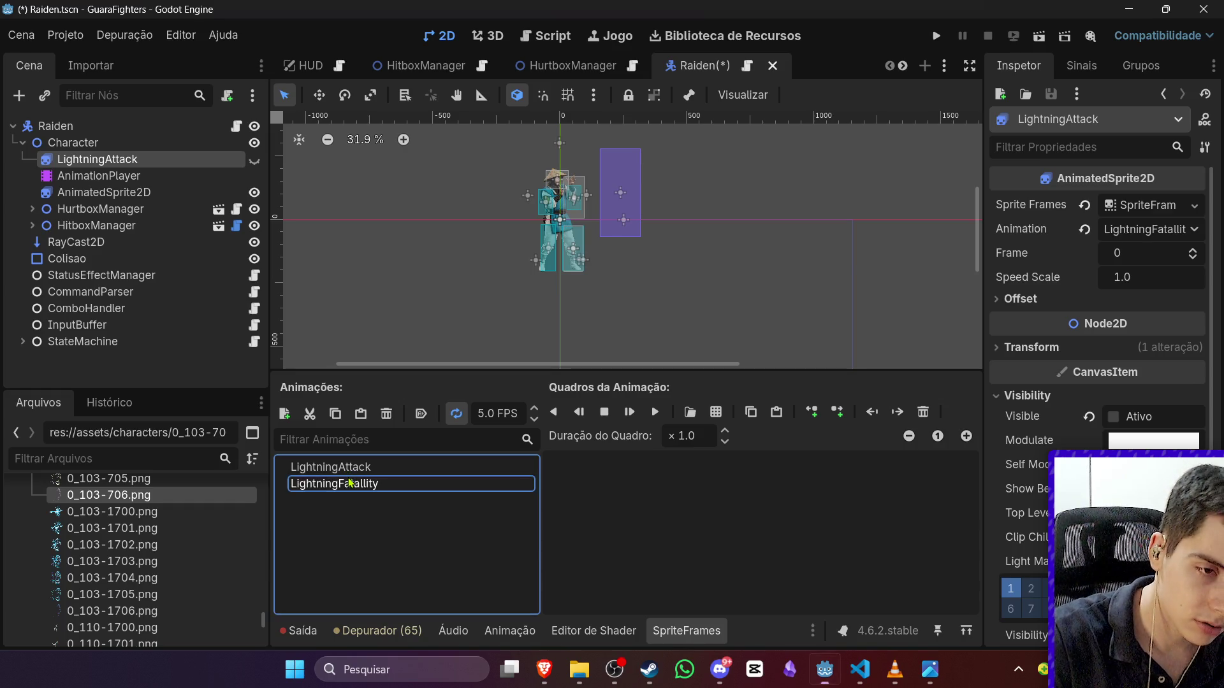
scroll(211, 537, up, 5)
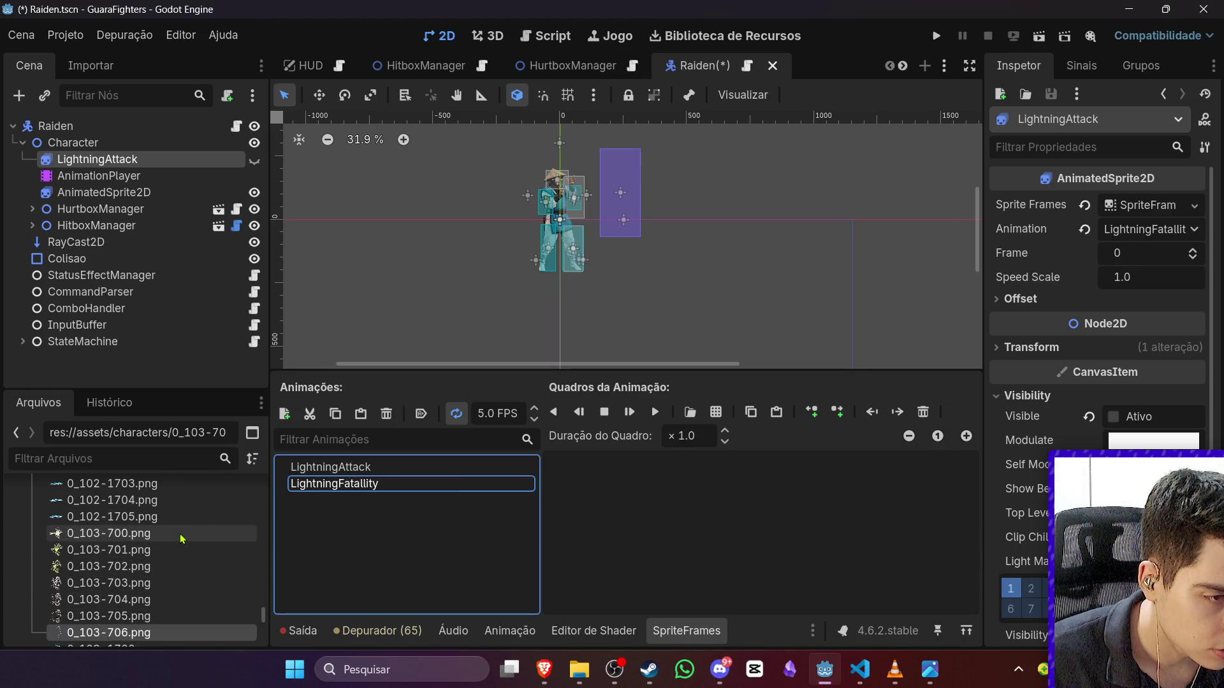
shift+click(180, 537)
drag(180, 537, 696, 531)
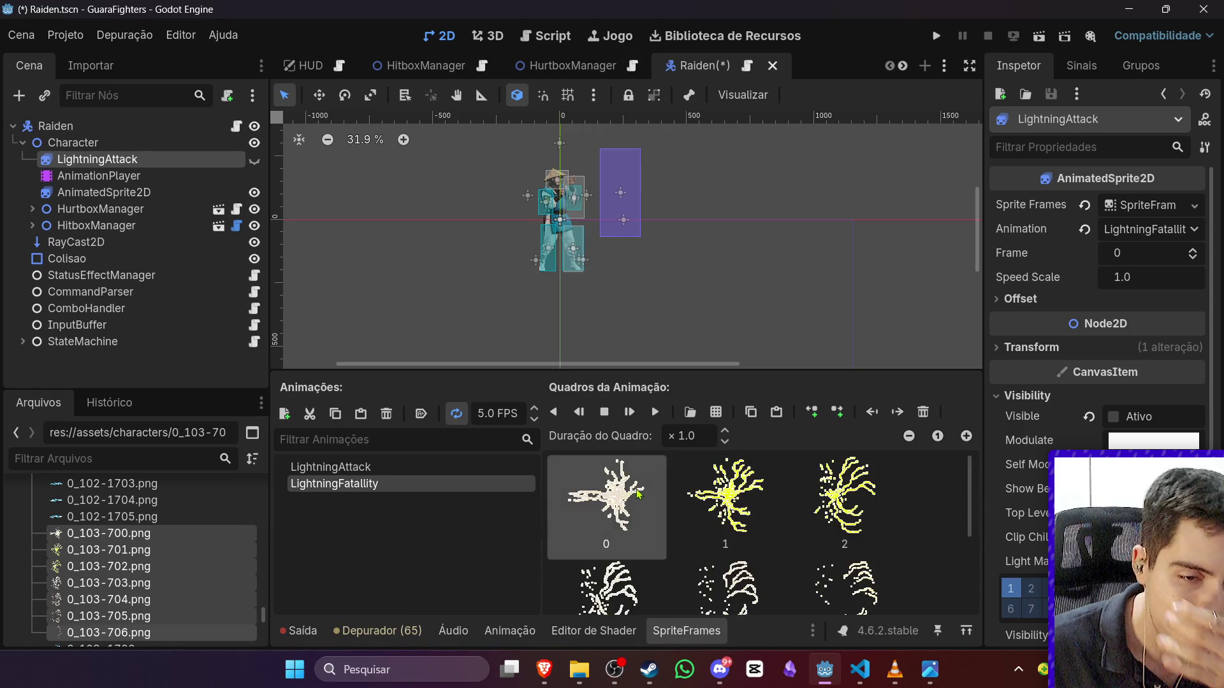
Step: Preview the 0_101-1701 and 0_101-1702 images, then return to the LightningAttack animation
scroll(199, 566, up, 10)
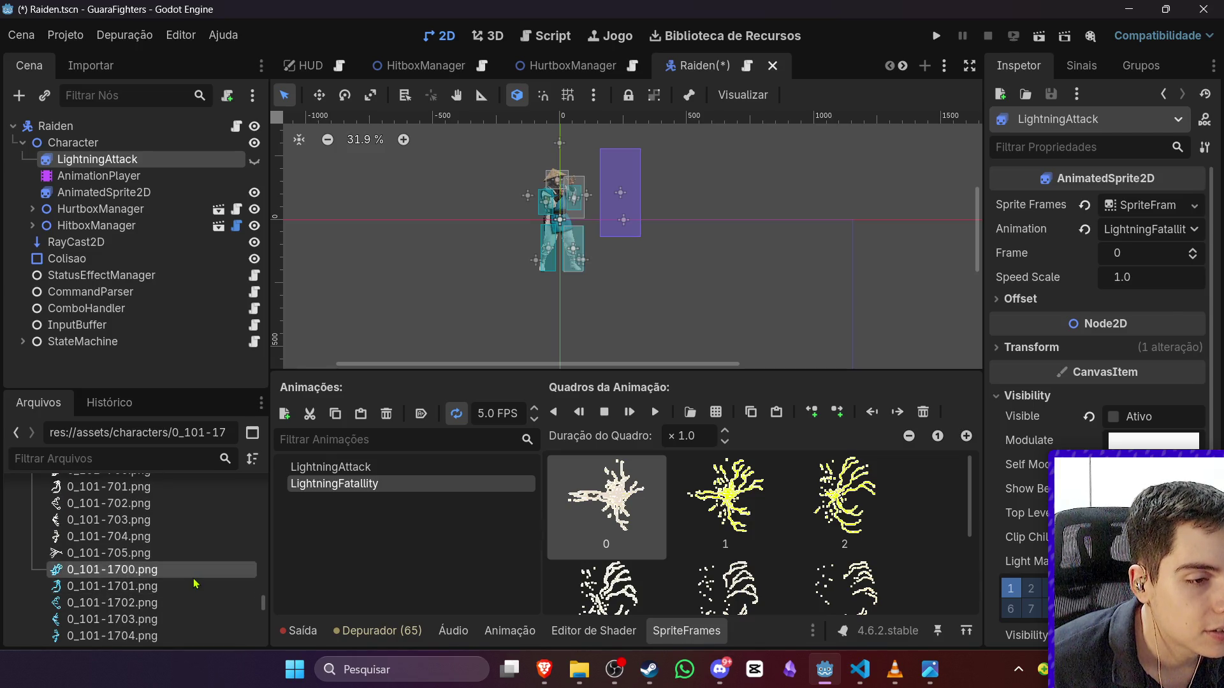
click(199, 585)
click(202, 602)
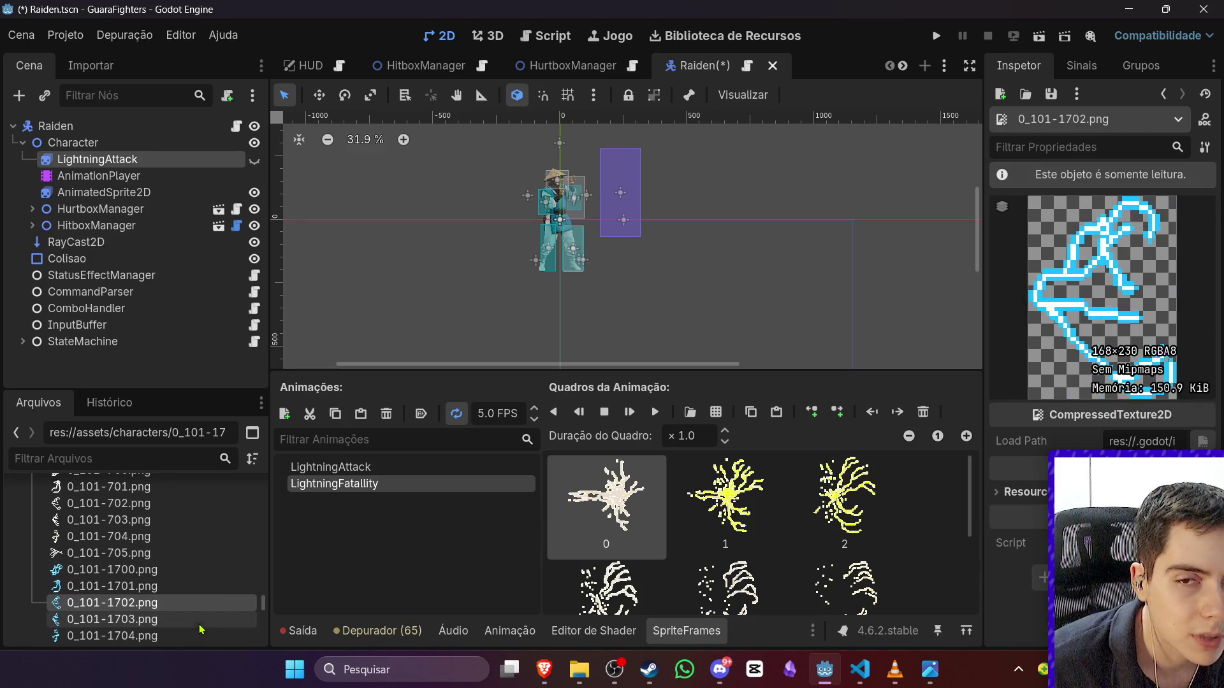
scroll(201, 611, down, 2)
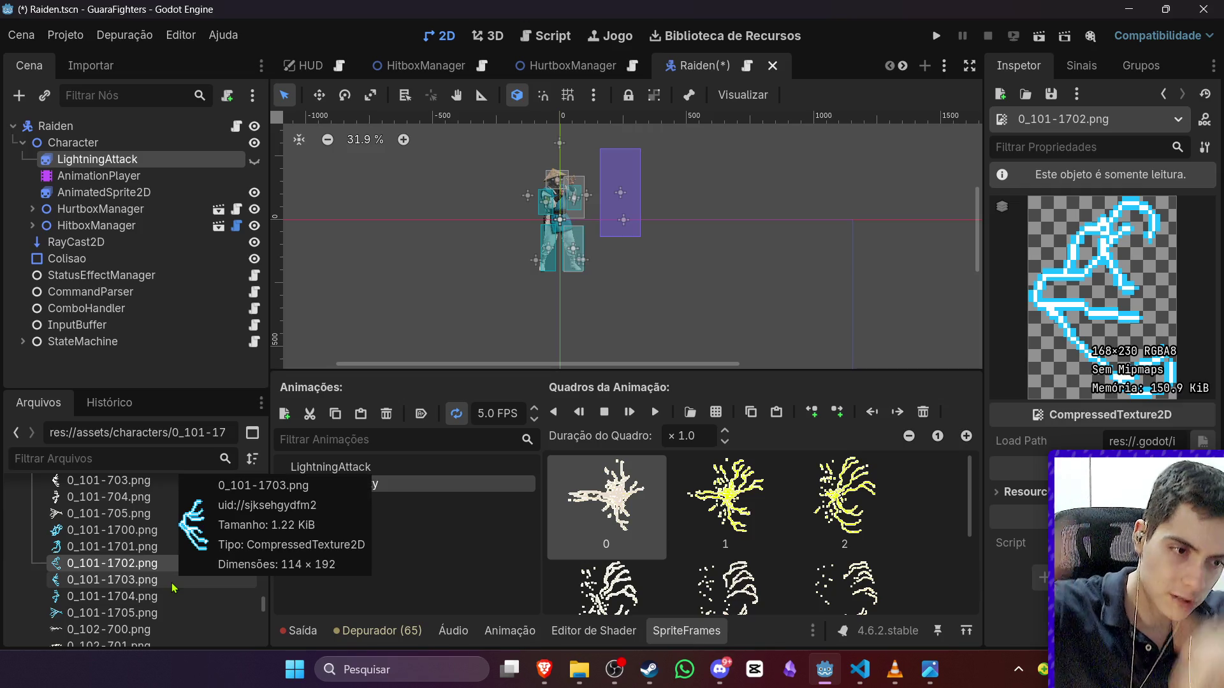
double_click(387, 471)
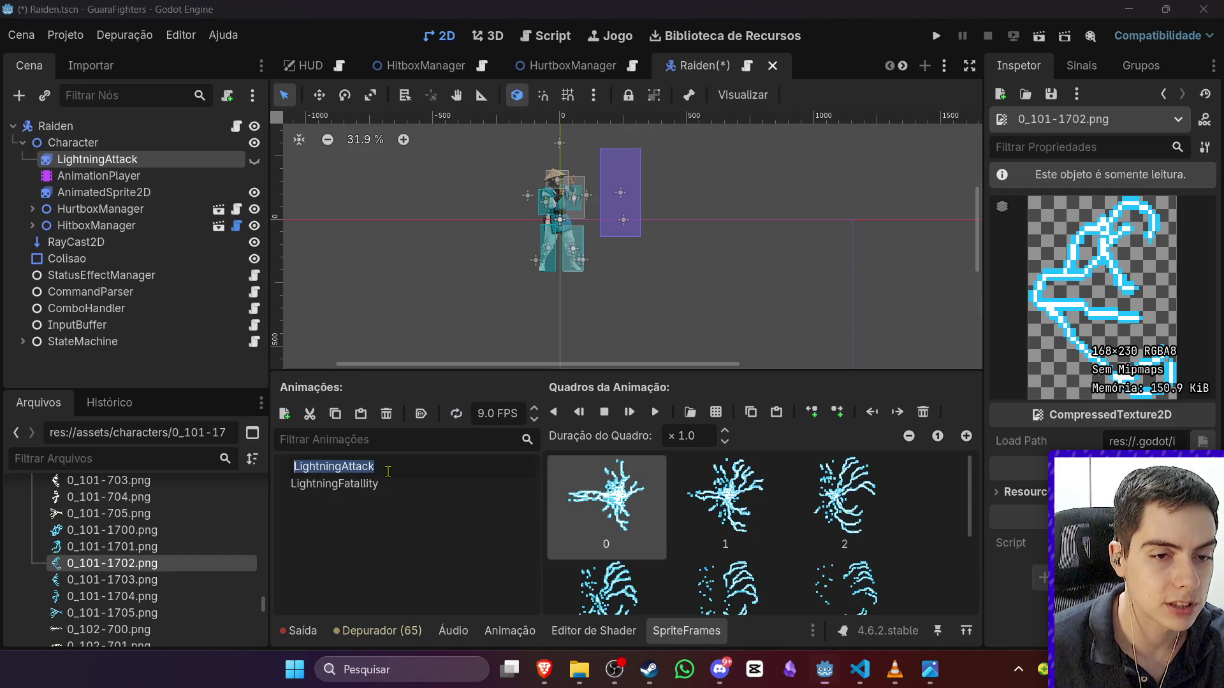
Step: Keep the animation name, reselect LightningAttack and check its second frame's source file
click(388, 486)
click(390, 471)
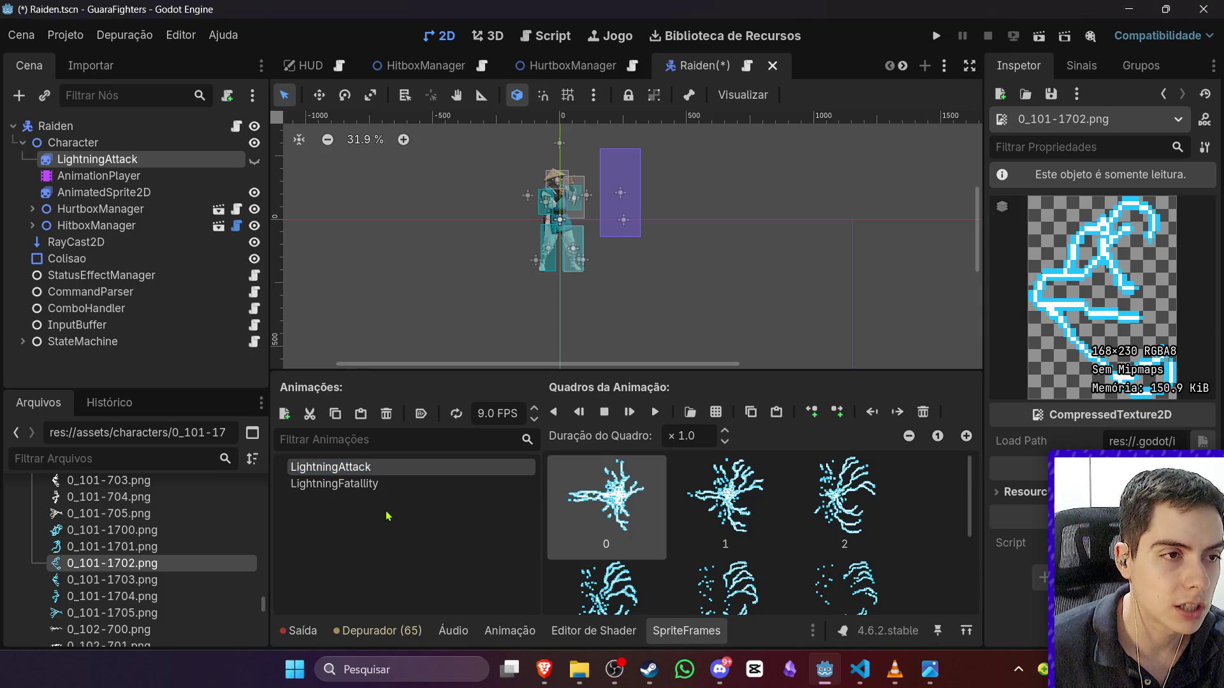
scroll(544, 276, down, 5)
scroll(388, 208, up, 7)
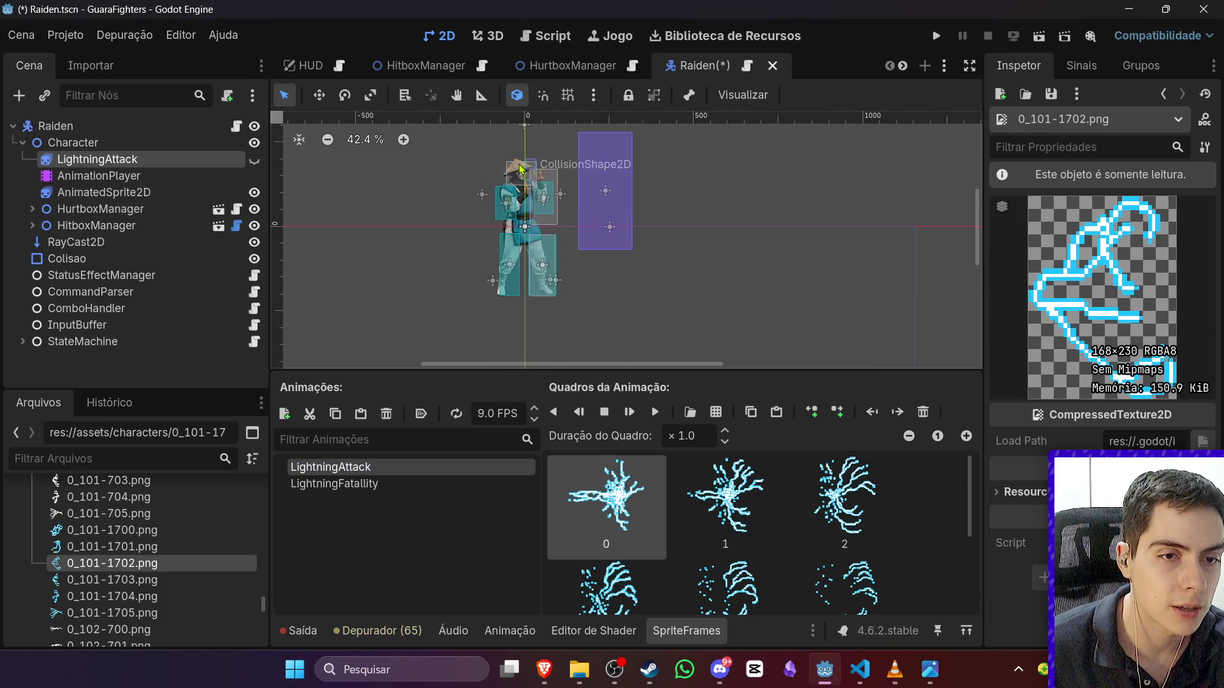
scroll(253, 558, down, 2)
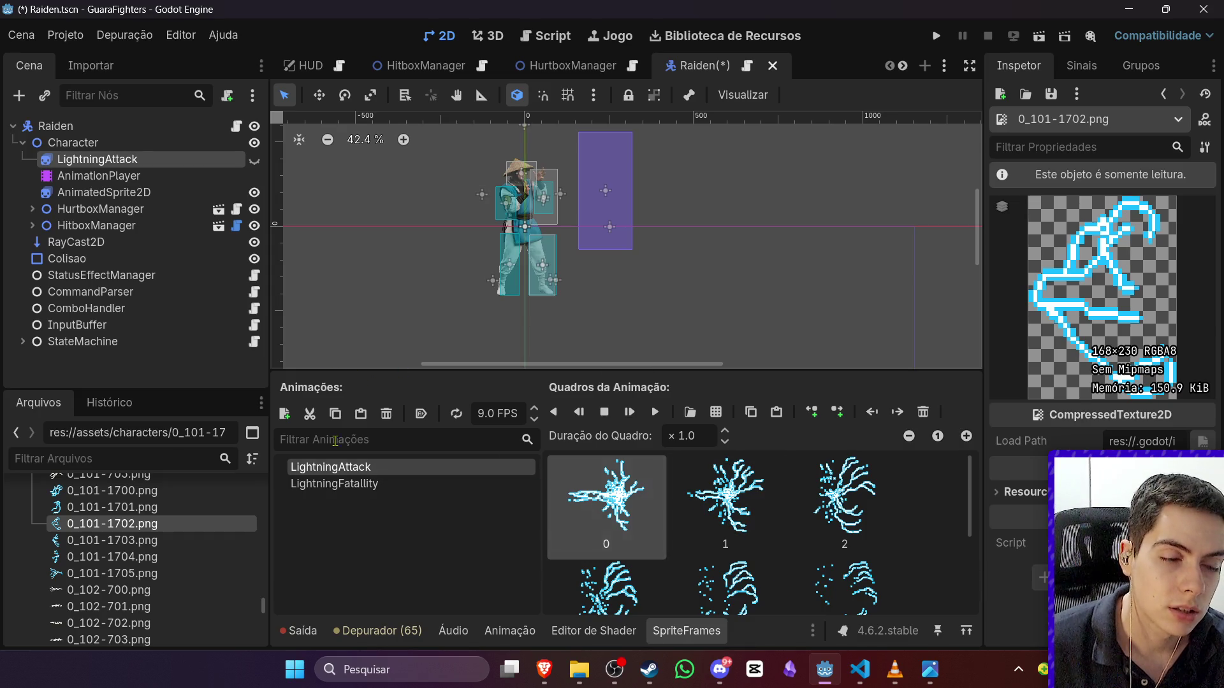
click(722, 521)
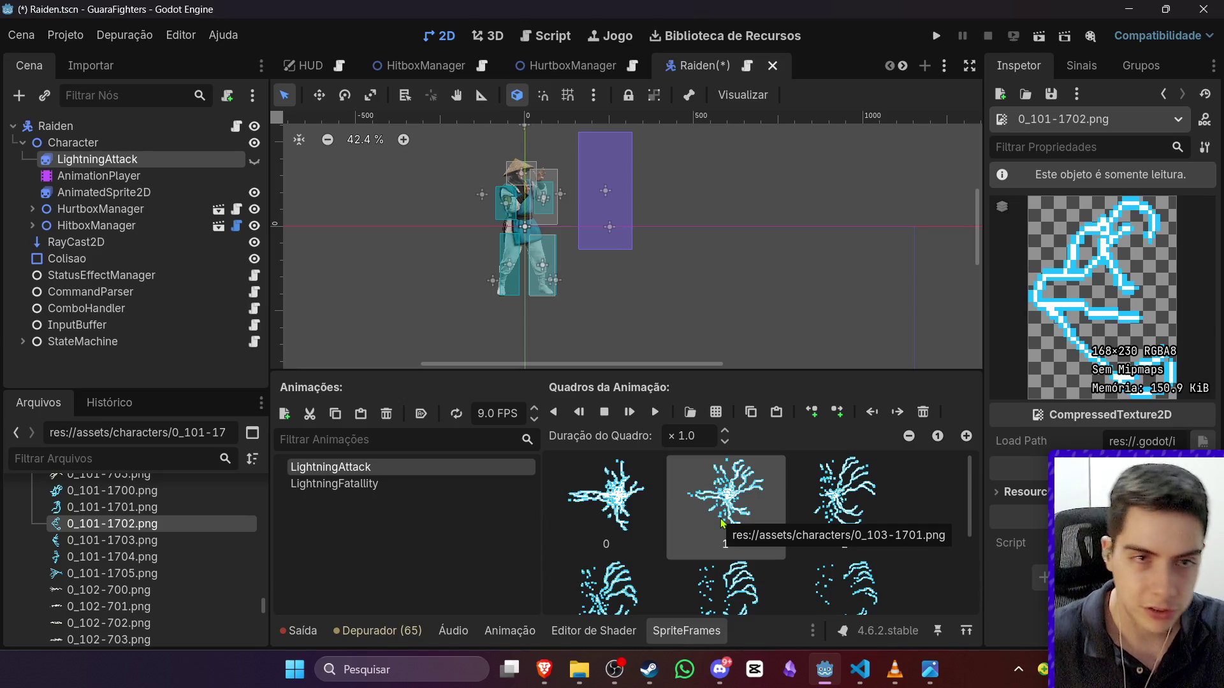
Step: Clear the node selection and save the Raiden scene with Ctrl+S
click(707, 366)
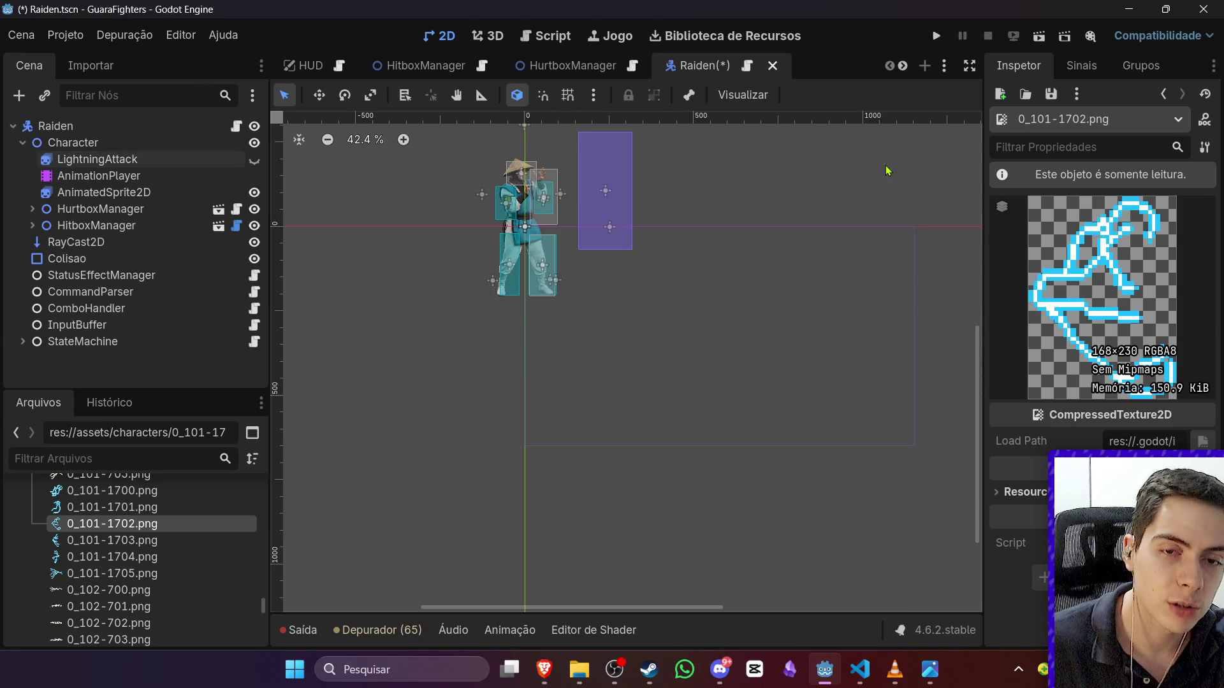
key(ctrl+s)
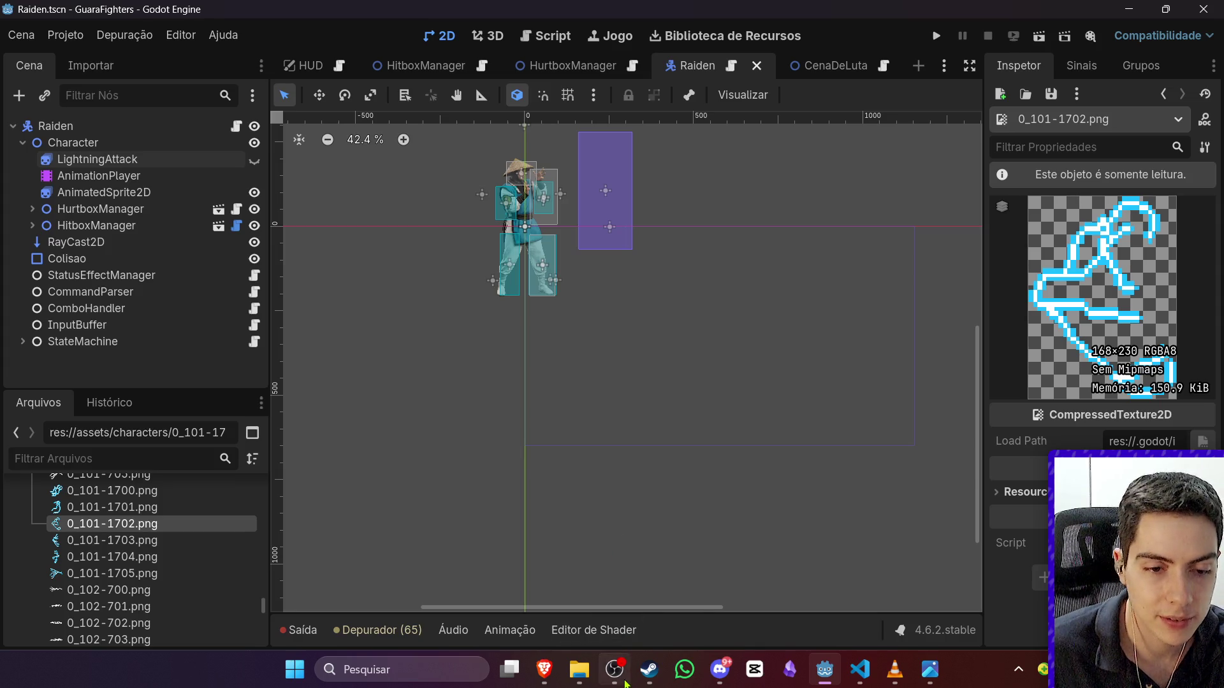
mouse_move(627, 668)
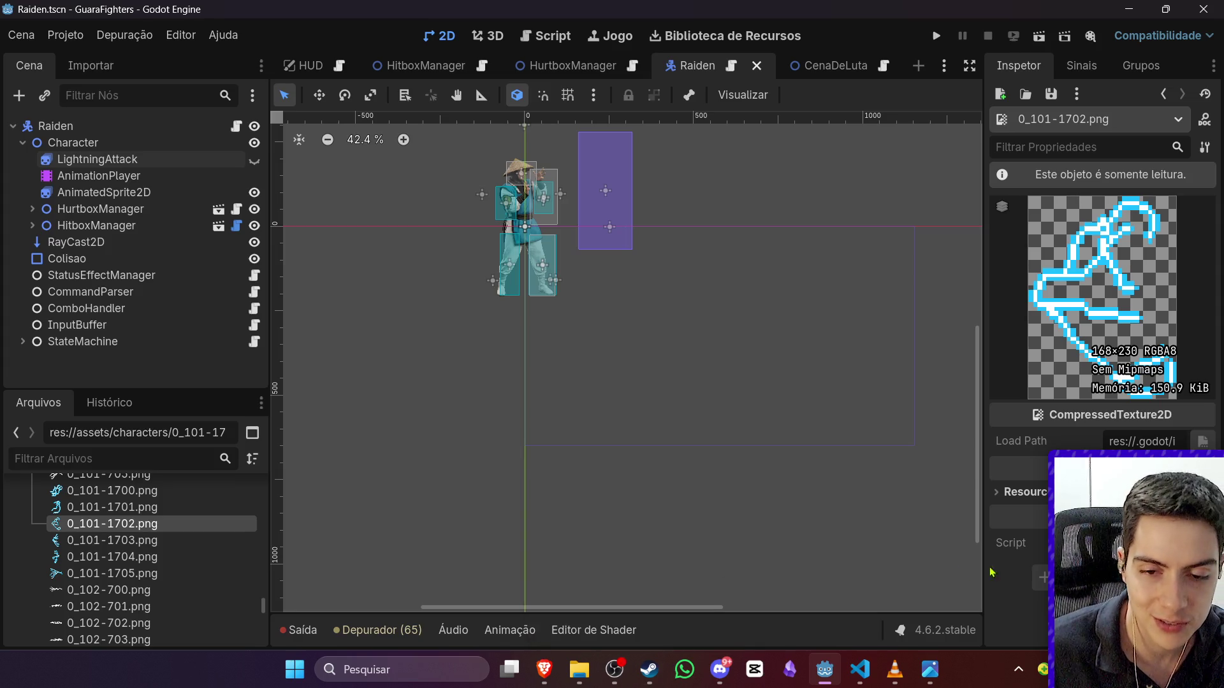
click(610, 668)
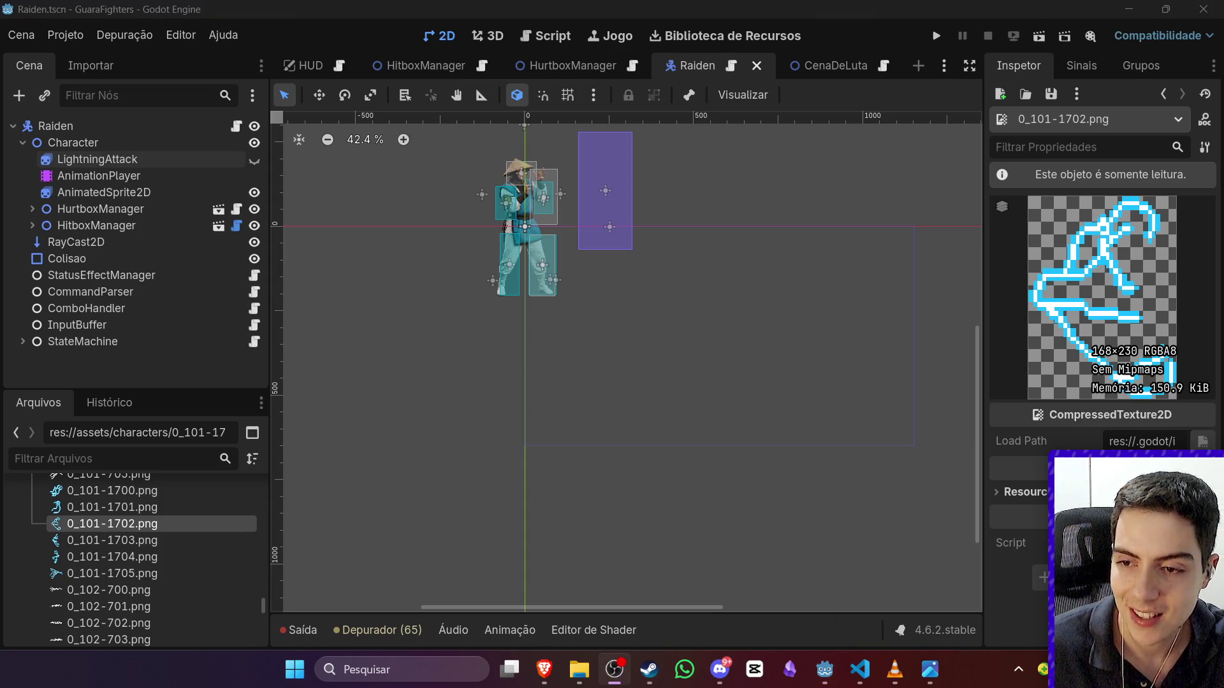